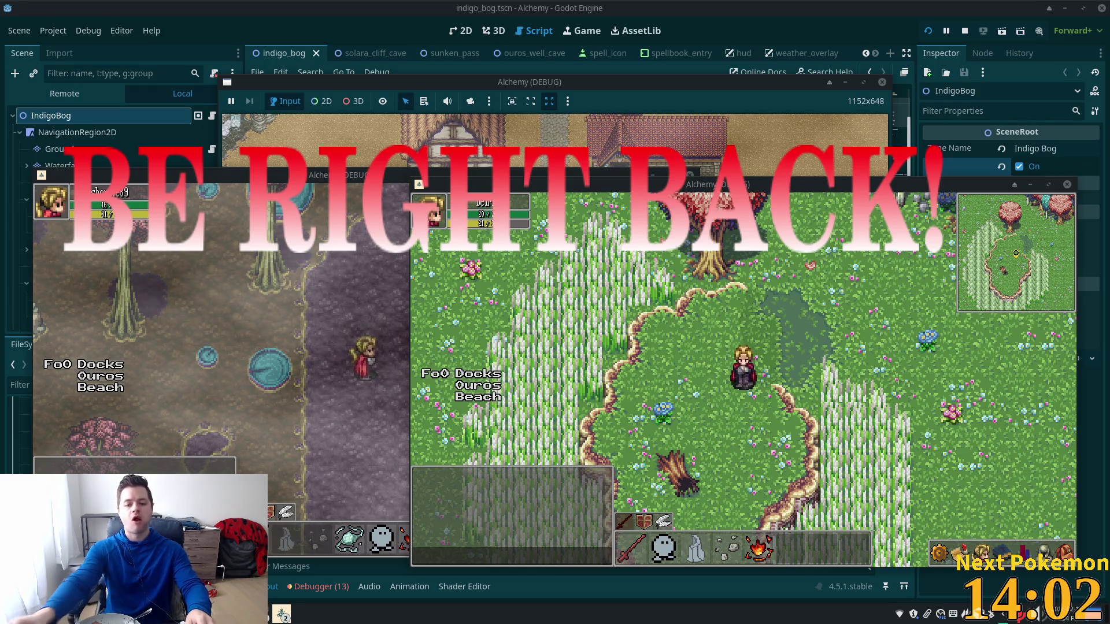
Raise the 'PokemonCommunityGame - Twitch - Brave' window from its taskbar preview
mouse_move(232, 614)
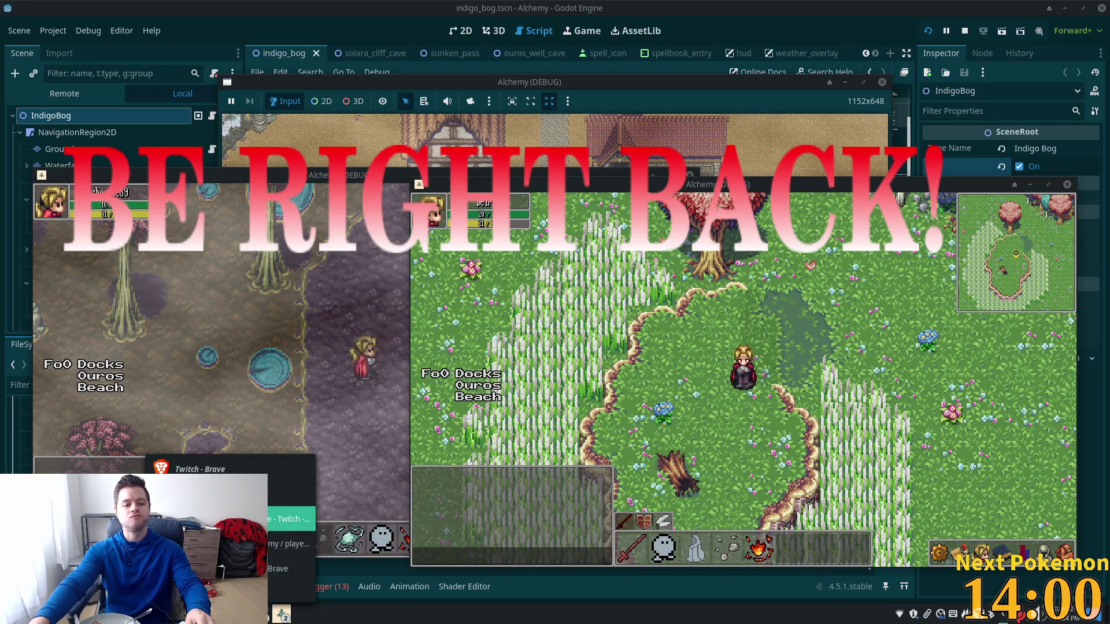
click(288, 518)
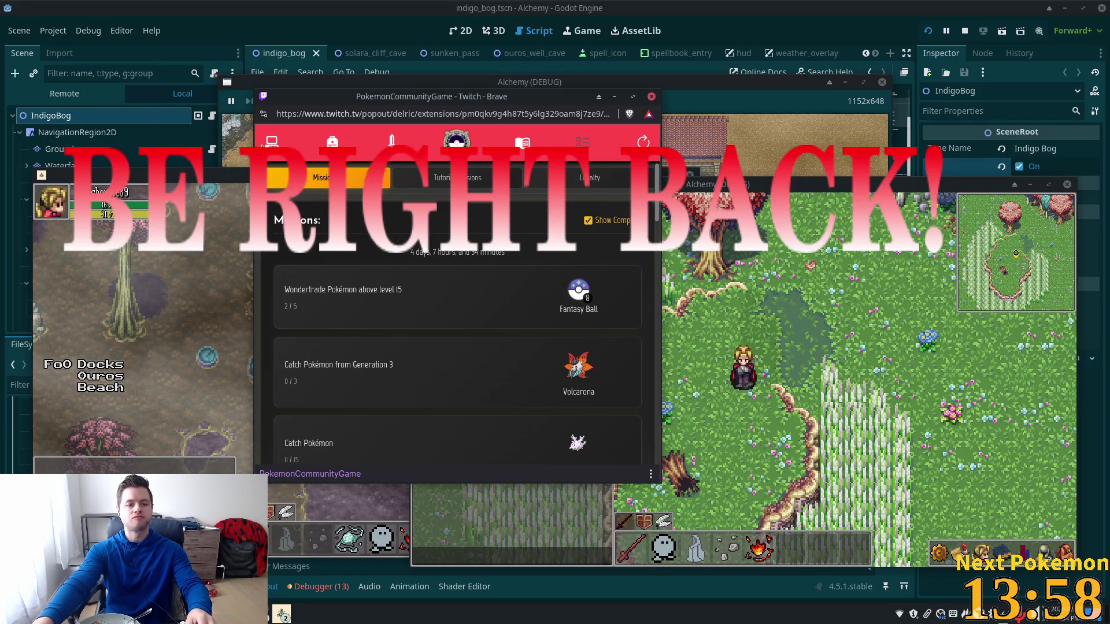
Switch the extension to the Pokémon inventory and search for 'skitty'
click(271, 141)
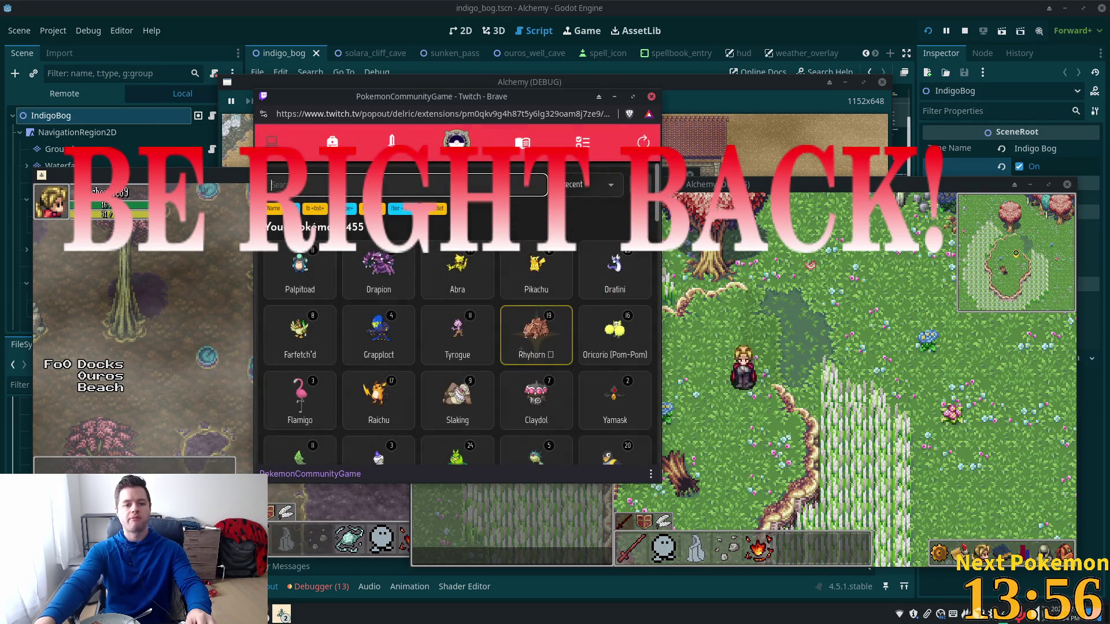
text(skitty)
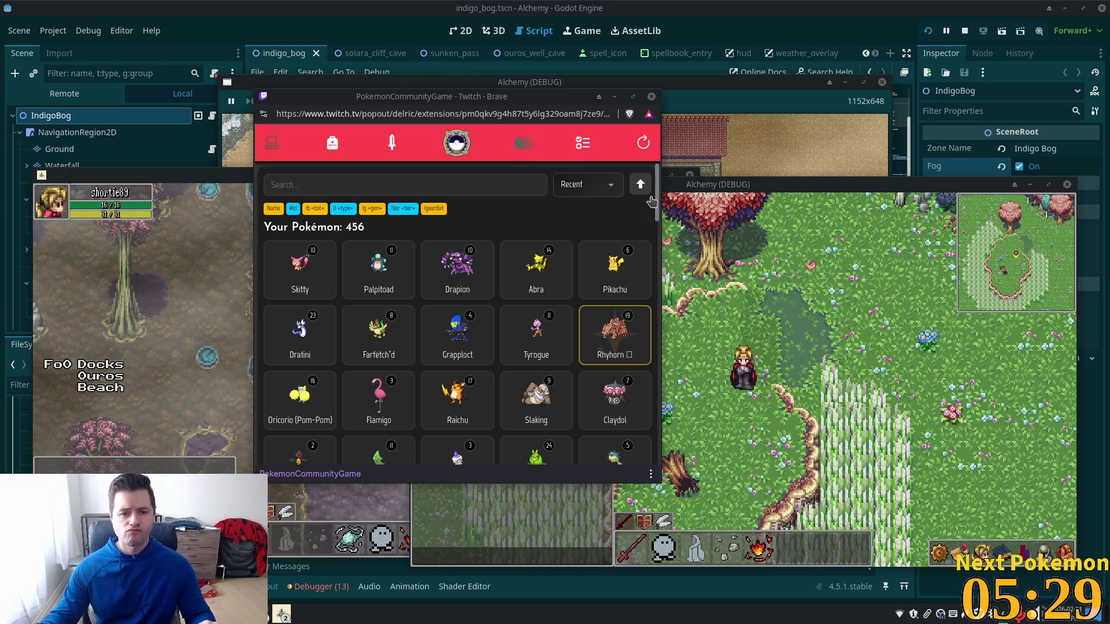
Focus the Godot editor and leave scene_root.gd for the 2D scene view
click(777, 36)
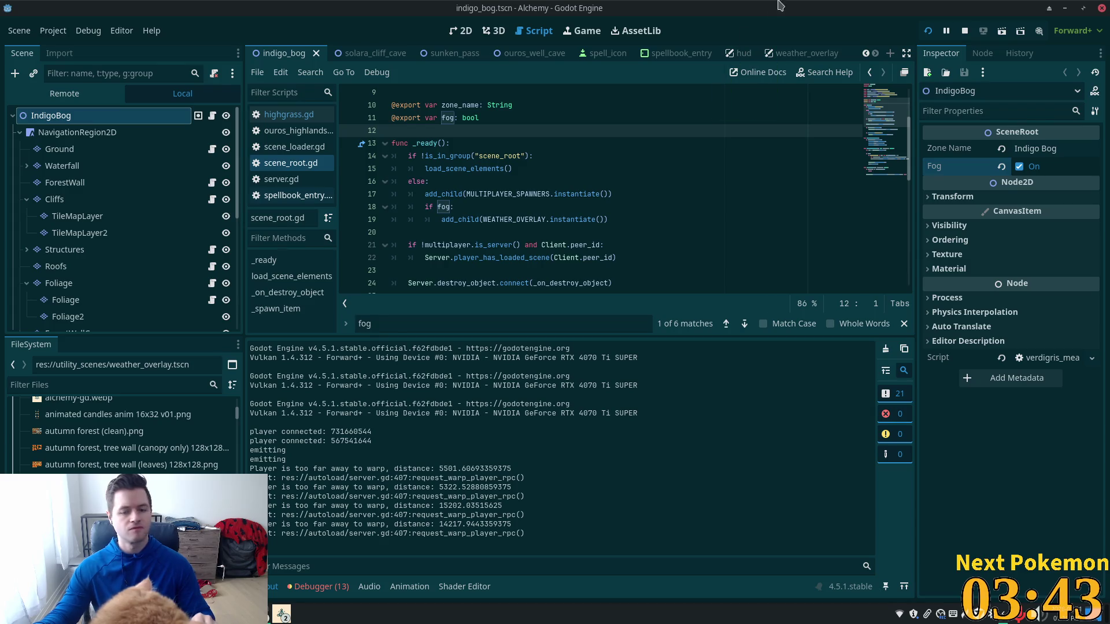
click(464, 31)
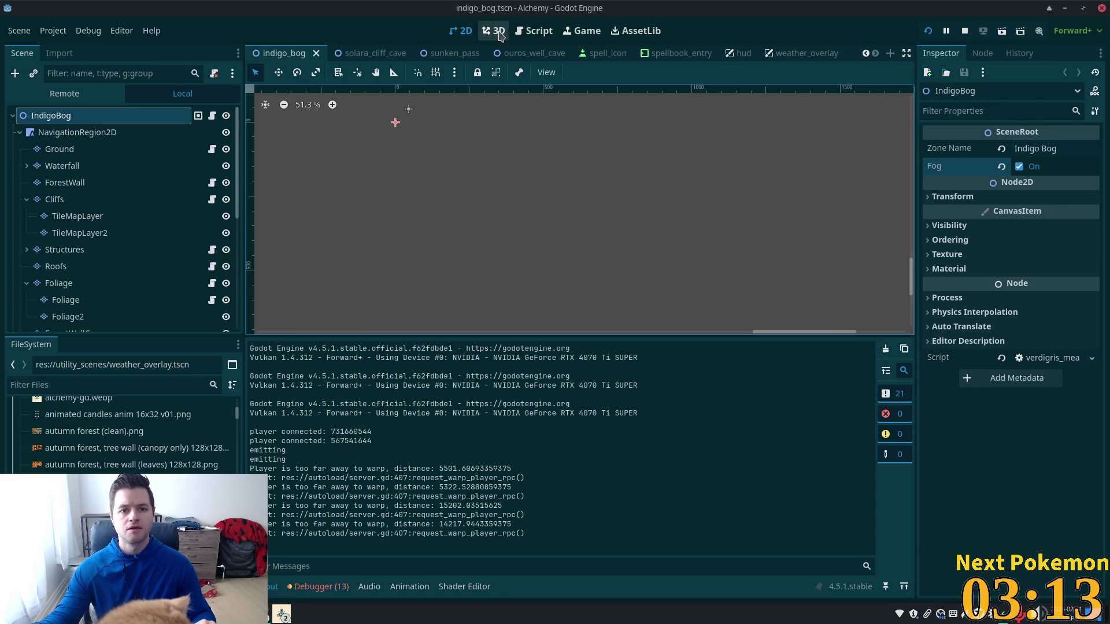
Pan and zoom the 2D canvas to the Indigo Bog trees and ponds at 235.8%
scroll(425, 188, down, 6)
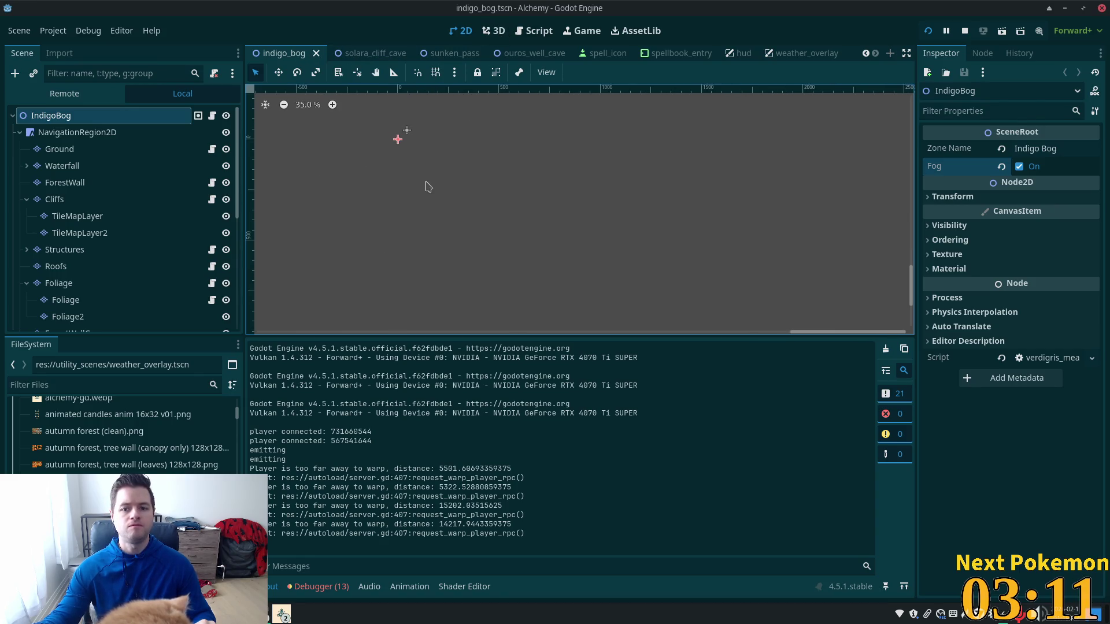
scroll(425, 191, down, 5)
mouse_move(384, 181)
mouse_down()
mouse_move(708, 251)
mouse_move(667, 183)
mouse_move(601, 260)
mouse_move(638, 271)
mouse_up()
scroll(567, 194, up, 3)
scroll(664, 178, up, 1)
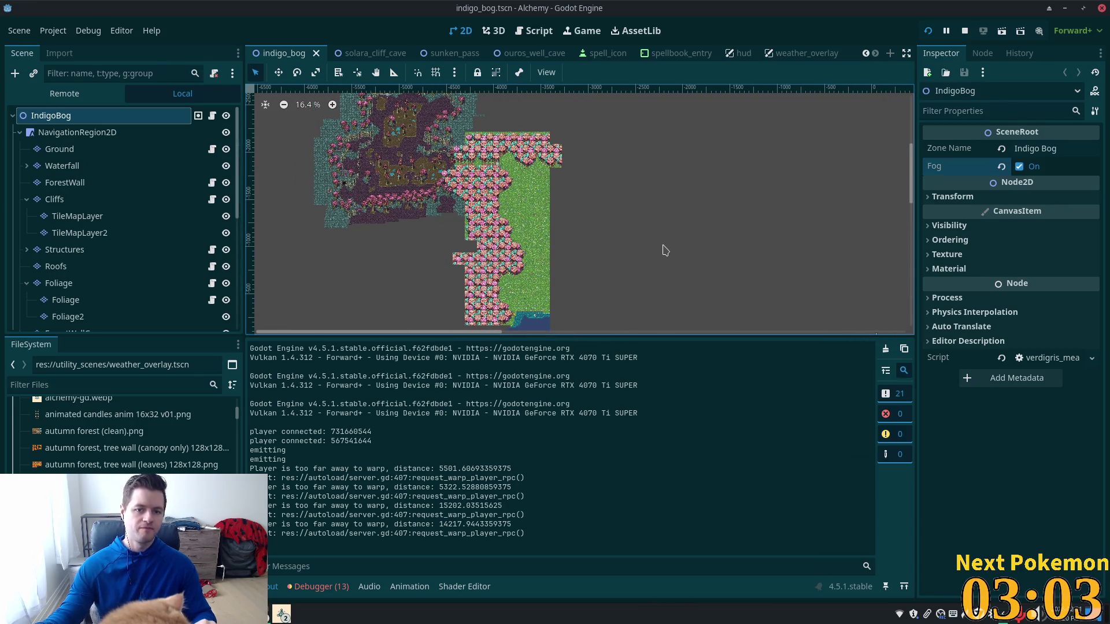
scroll(501, 200, up, 6)
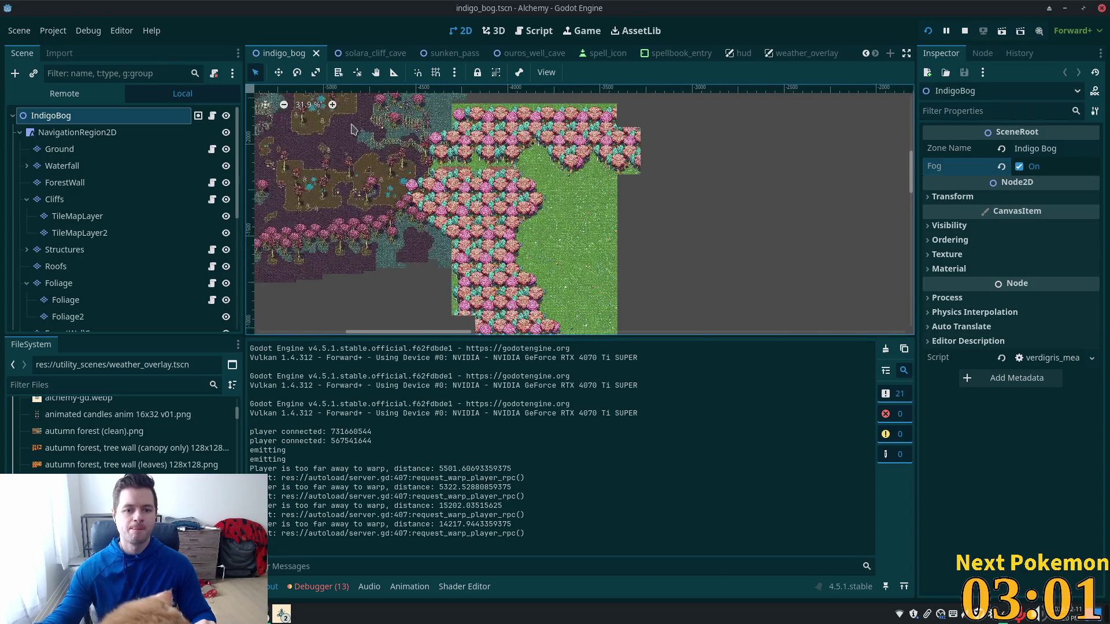
scroll(448, 191, up, 6)
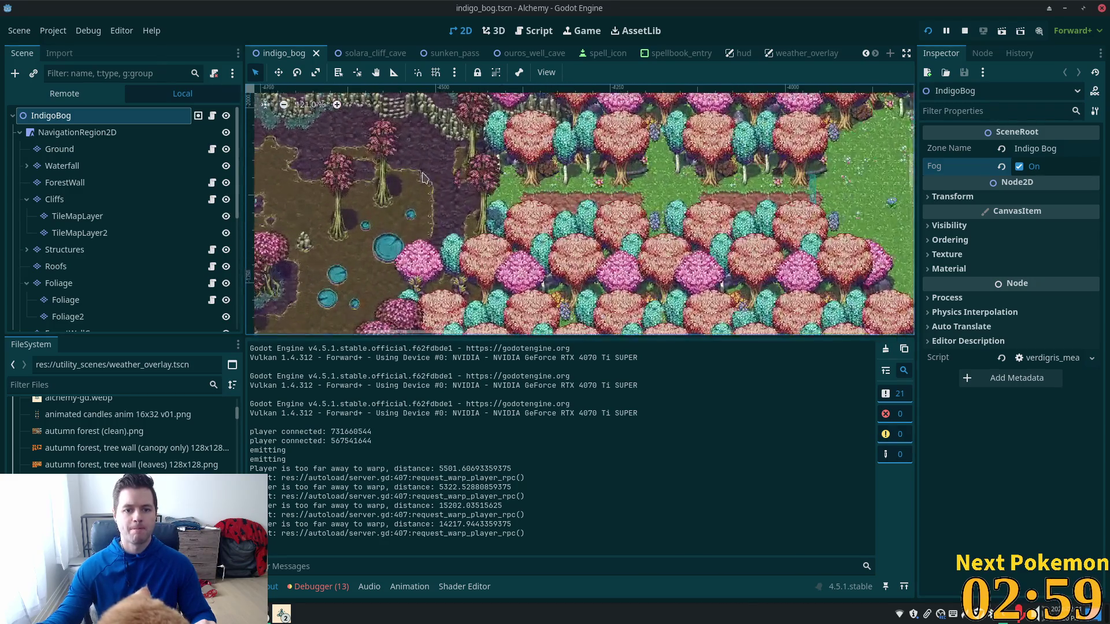
drag(533, 170, 591, 188)
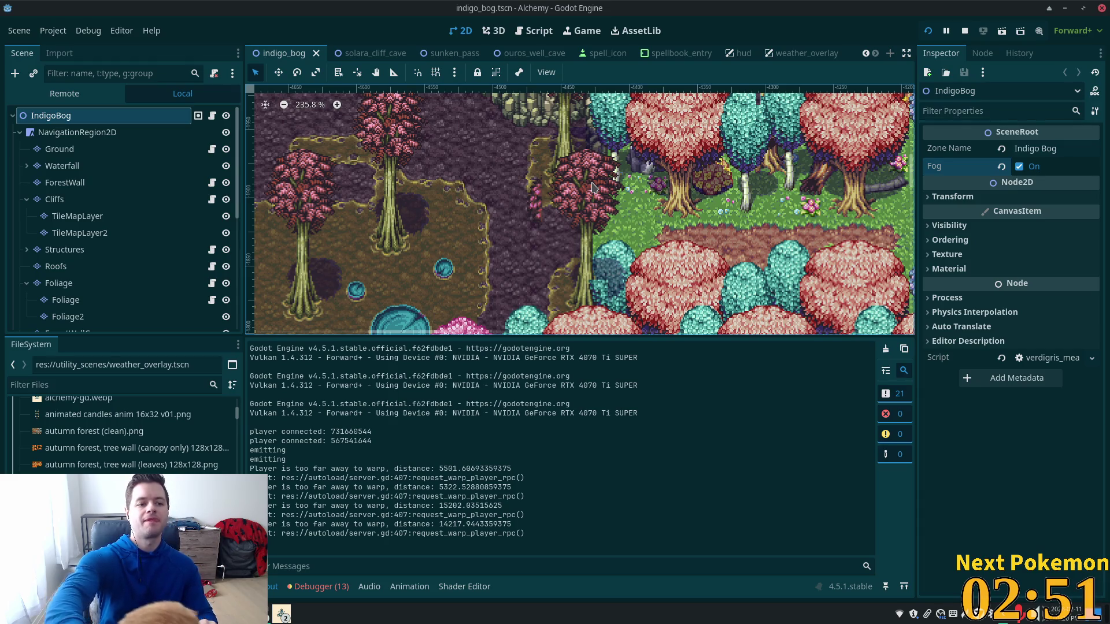
Inspect the Foliage, child Foliage and Foliage2 tile layers in the Scene dock
click(97, 289)
click(85, 304)
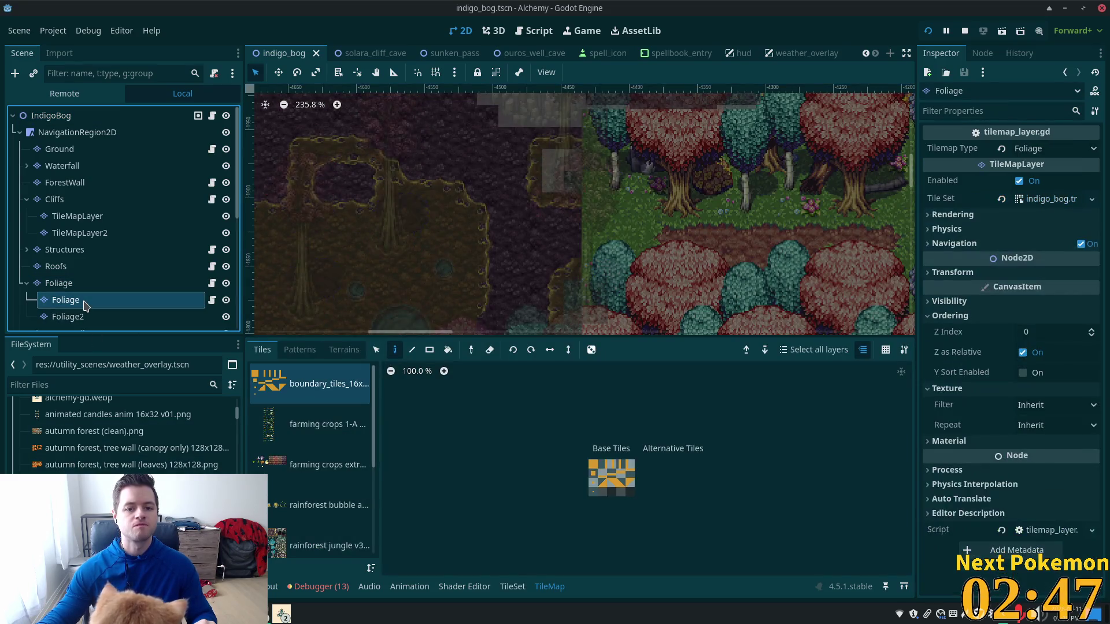
click(93, 317)
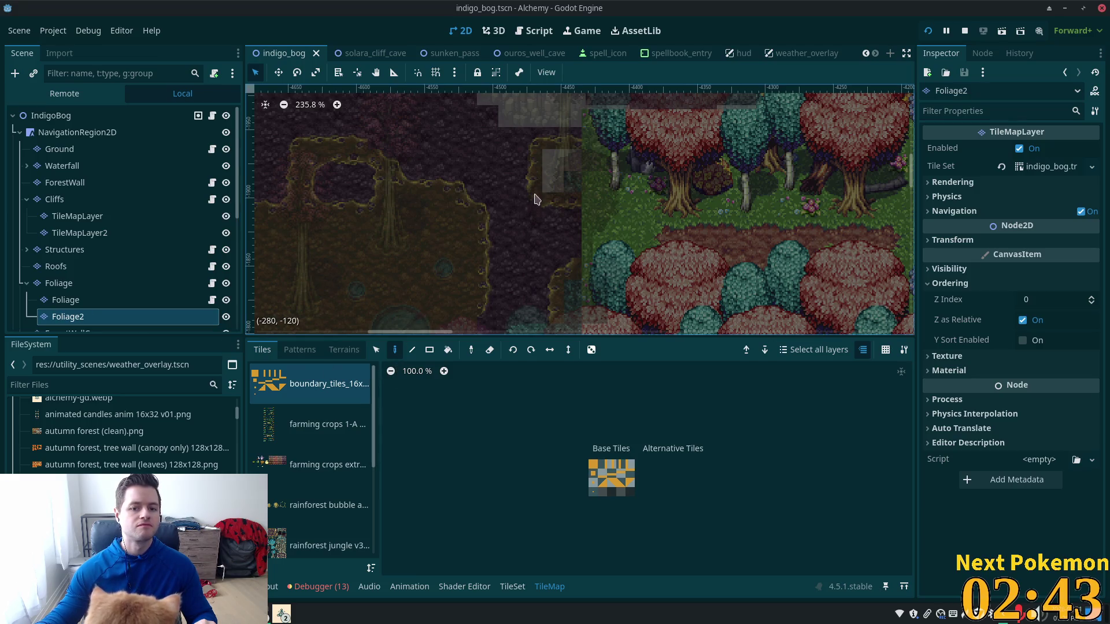
click(66, 299)
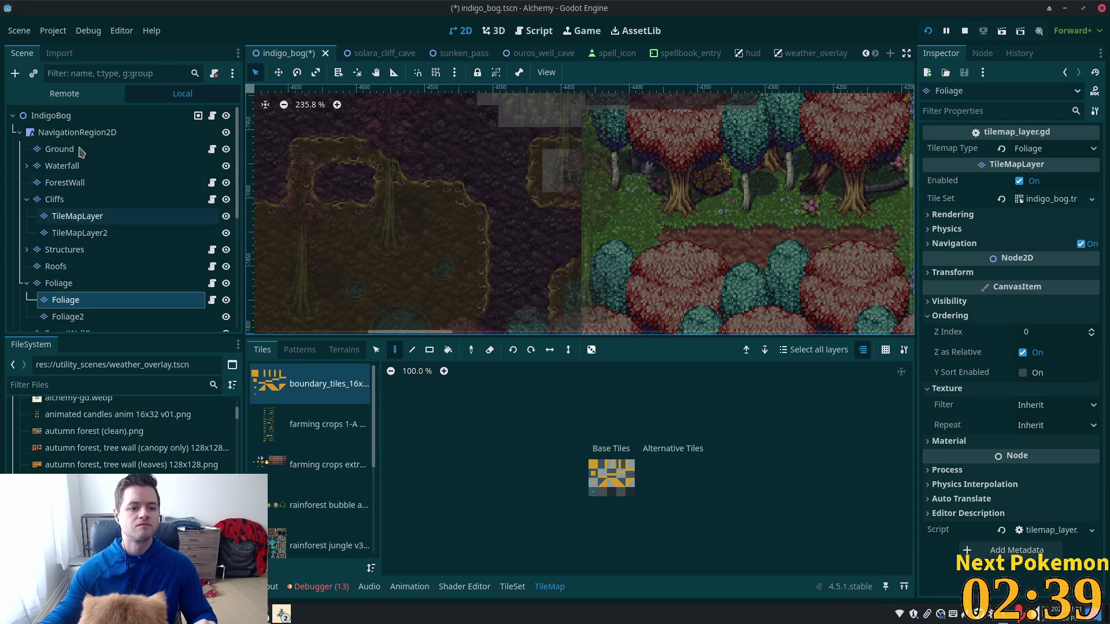
Compare Foliage with the IndigoBog root, then save the scene with Ctrl+S
click(69, 119)
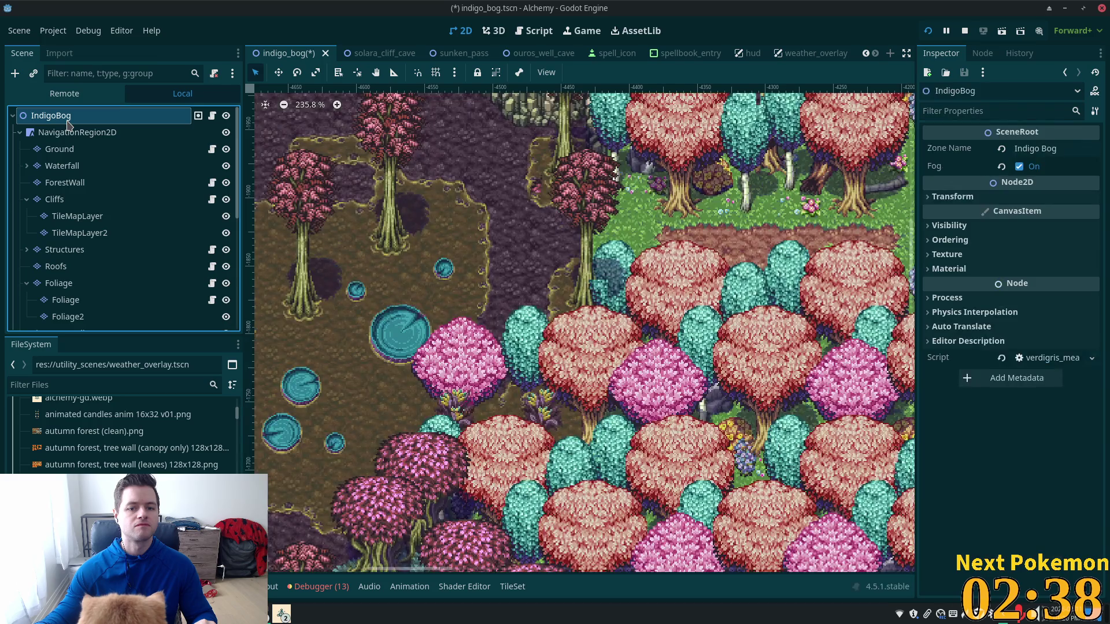
click(66, 300)
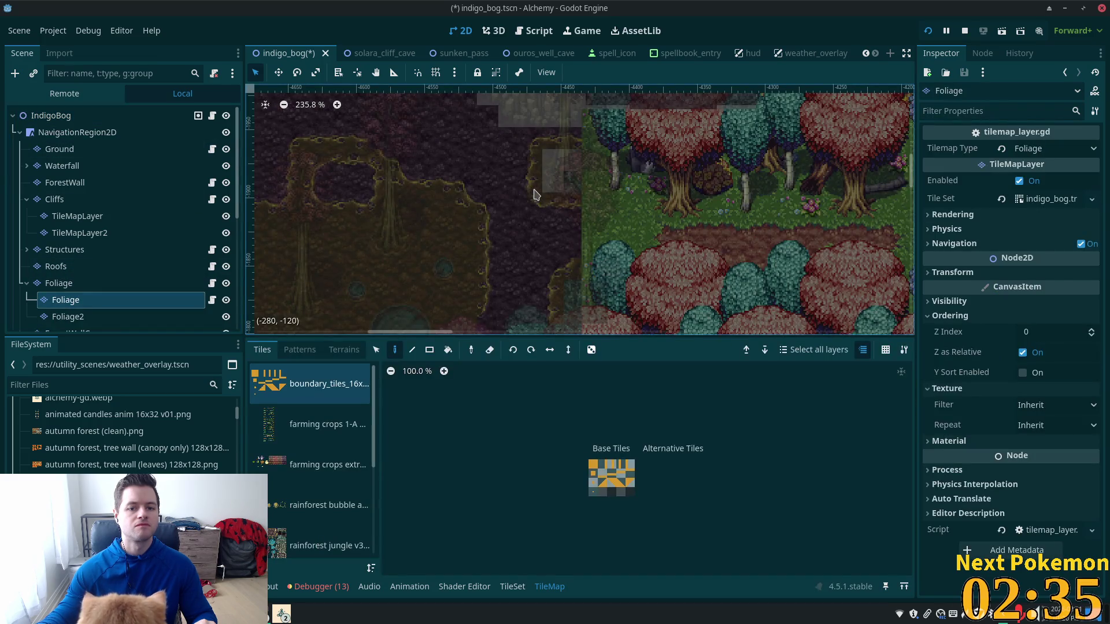
click(55, 116)
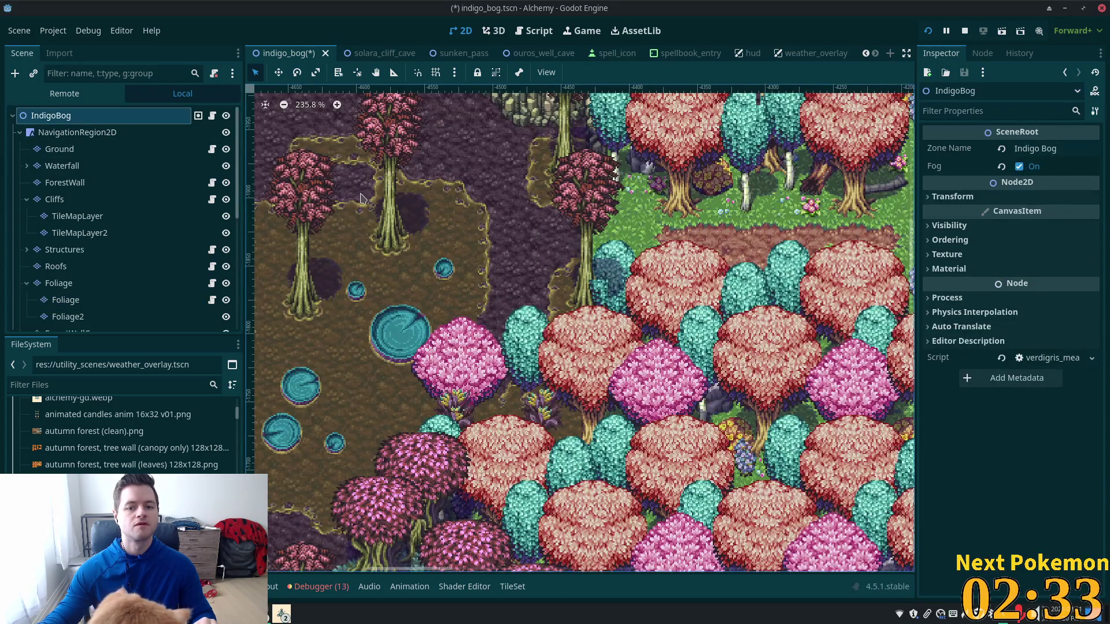
key(ctrl+s)
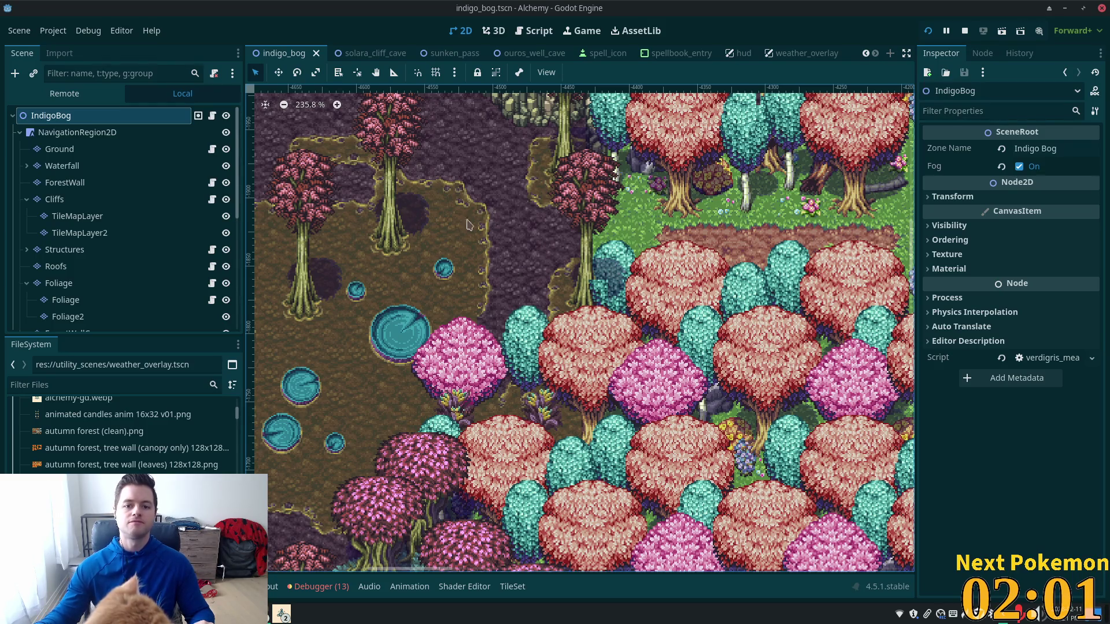
Pan to the cave area, select the Foliage layer, and bring up Godot's new-instance option
scroll(452, 207, up, 5)
scroll(451, 207, left, 10)
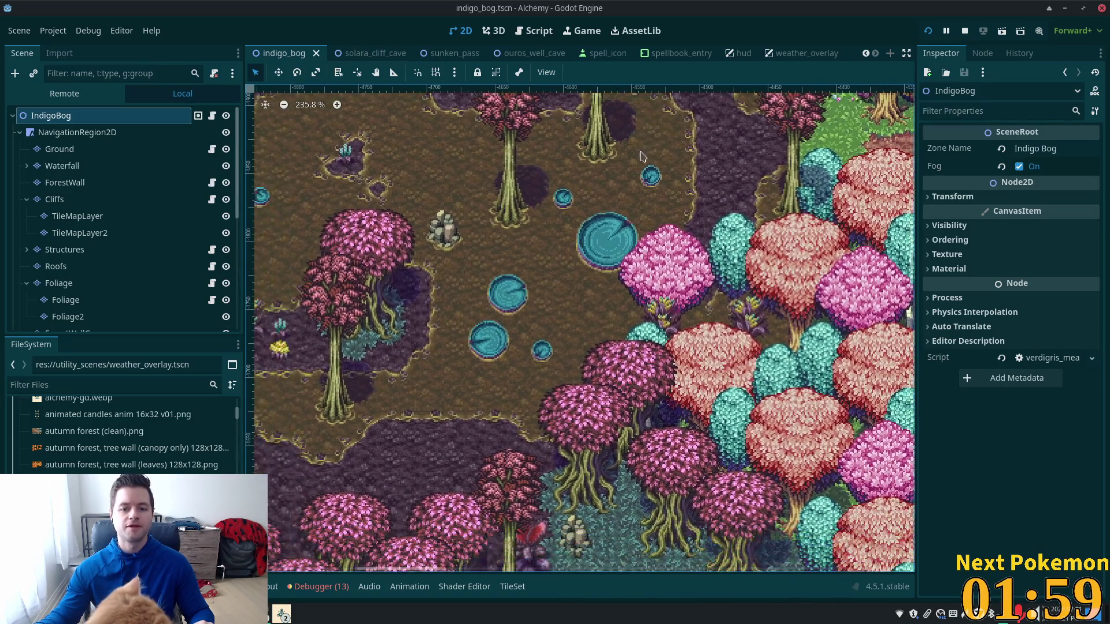
scroll(716, 211, down, 1)
scroll(716, 211, left, 3)
scroll(486, 275, left, 20)
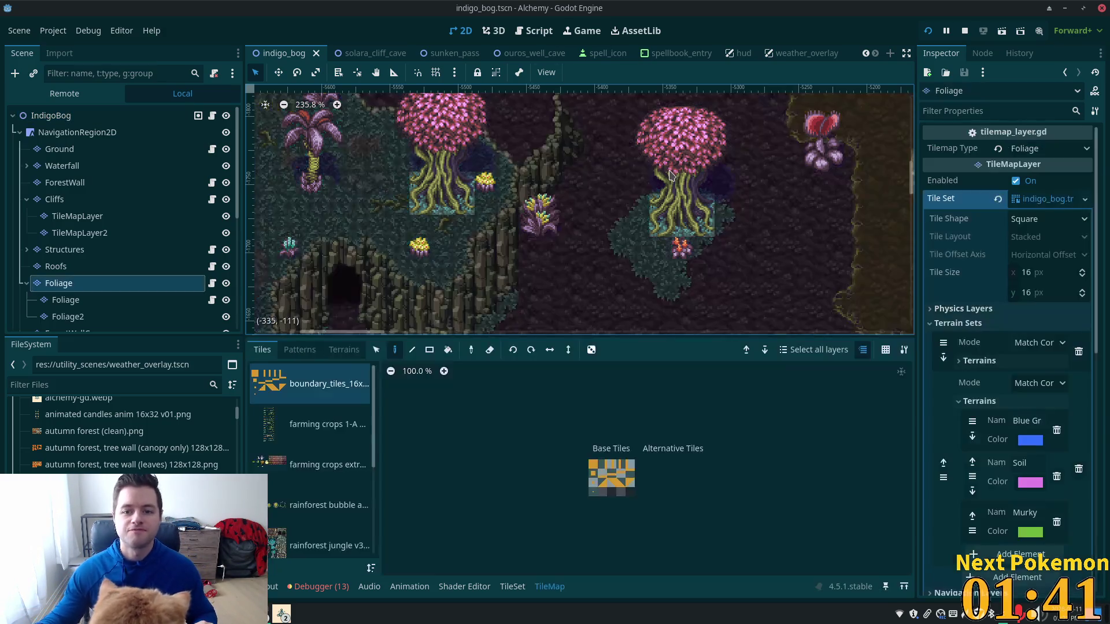
click(671, 174)
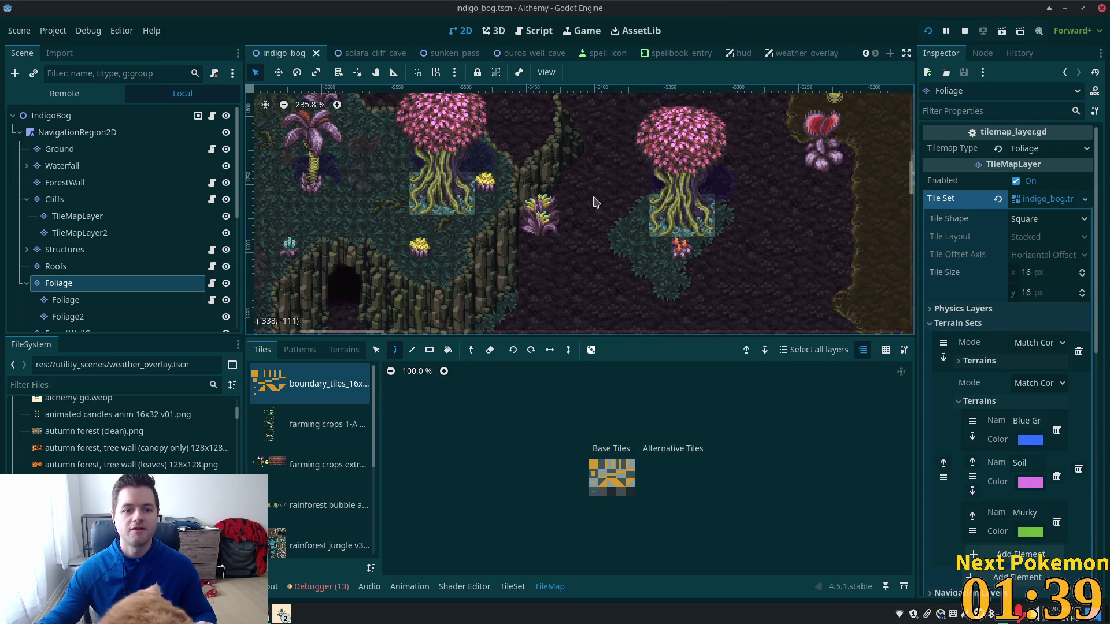
right_click(281, 614)
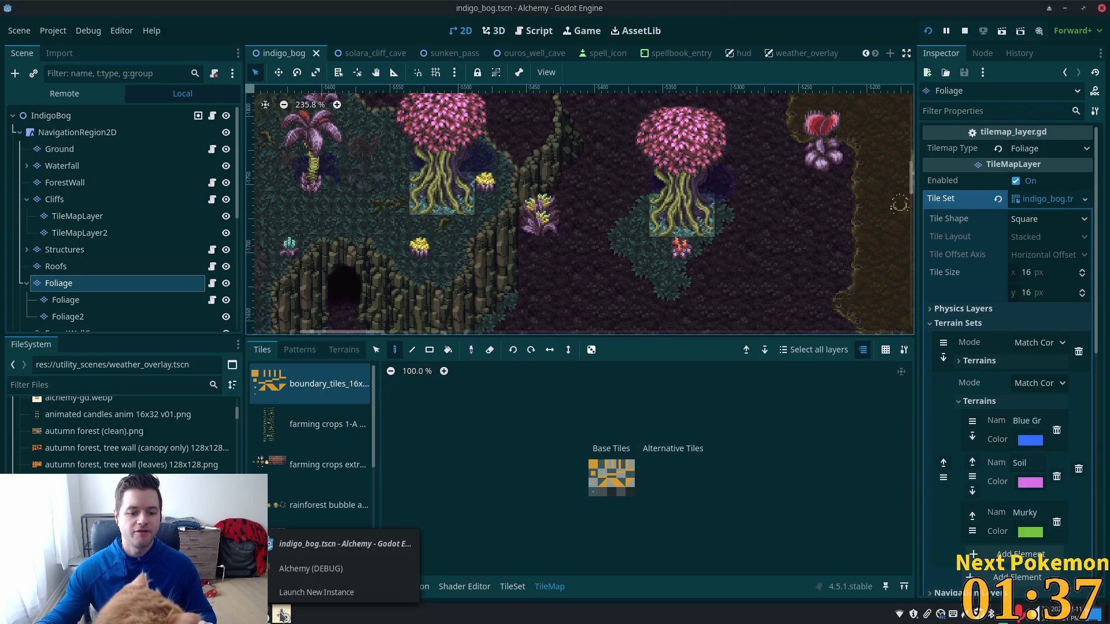
In the running Alchemy game, walk the character up and left into Indigo Bog
click(311, 569)
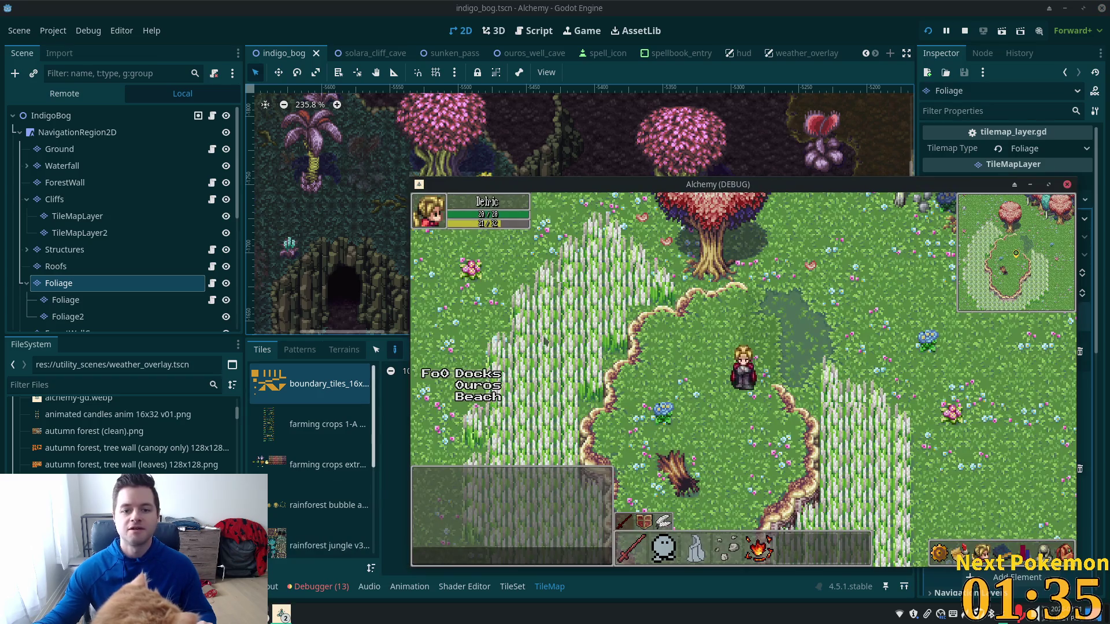
key(a)
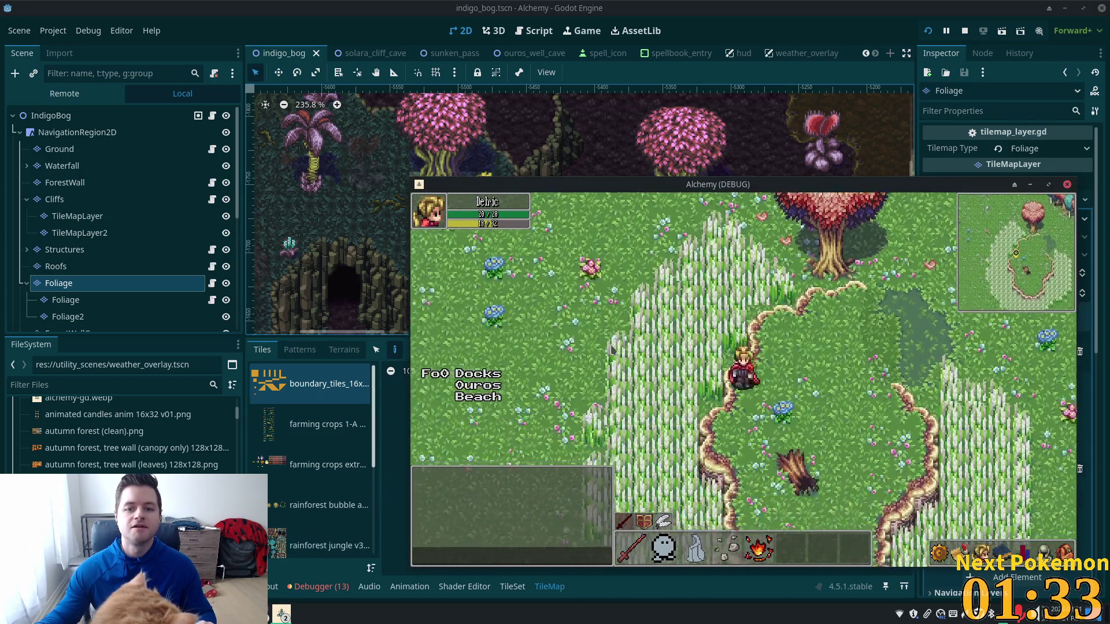
key(d)
key(w)
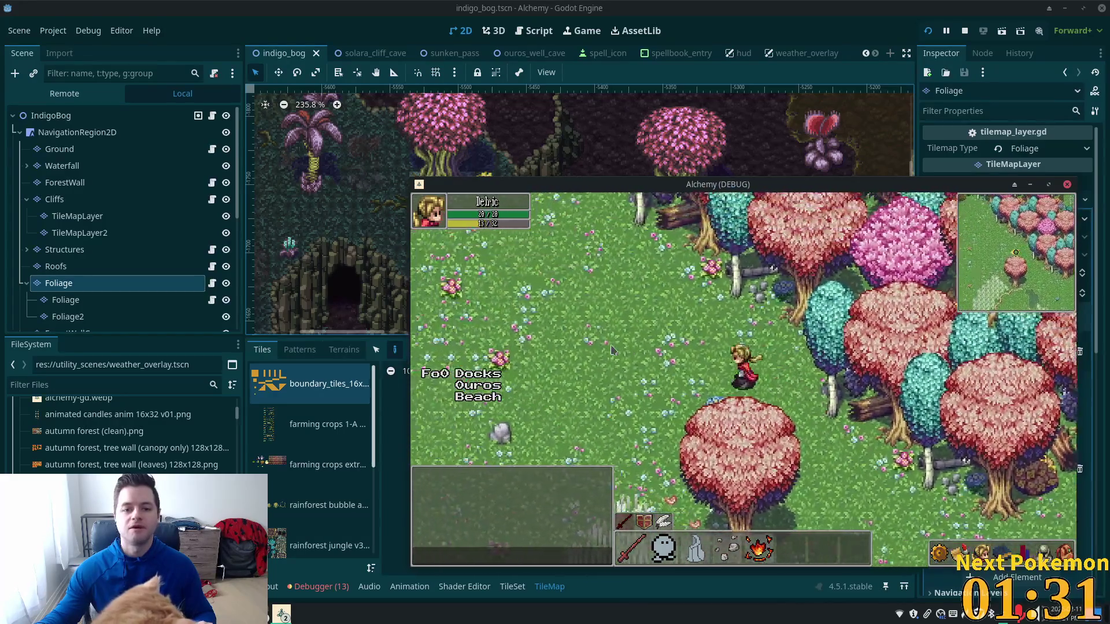
key(a)
key(w)
key(a)
key(w)
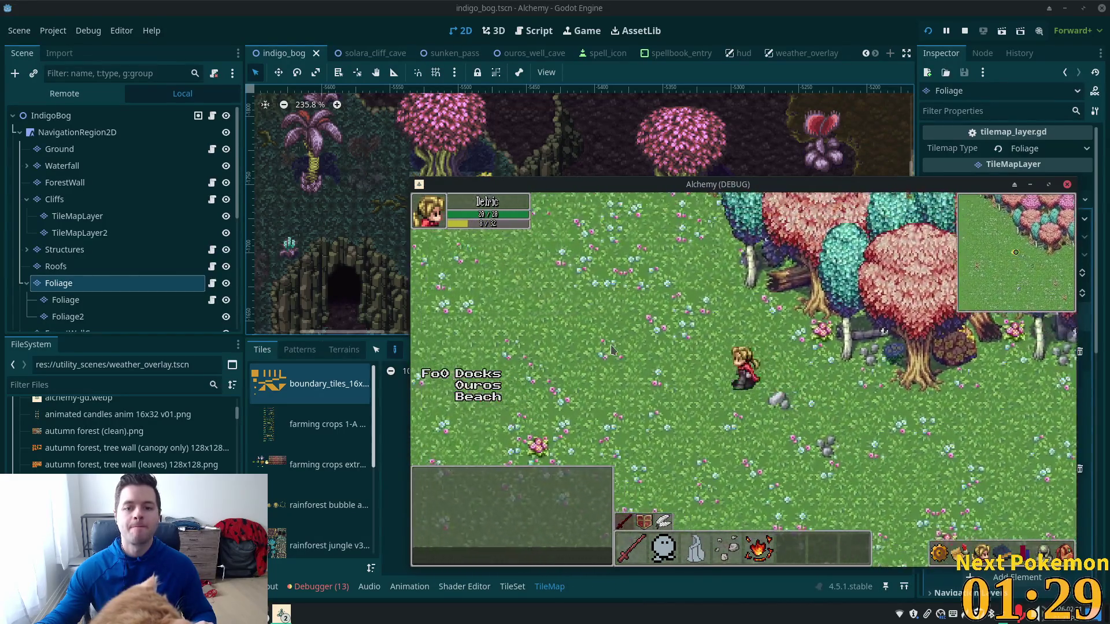
key(a)
key(w)
key(a)
key(w)
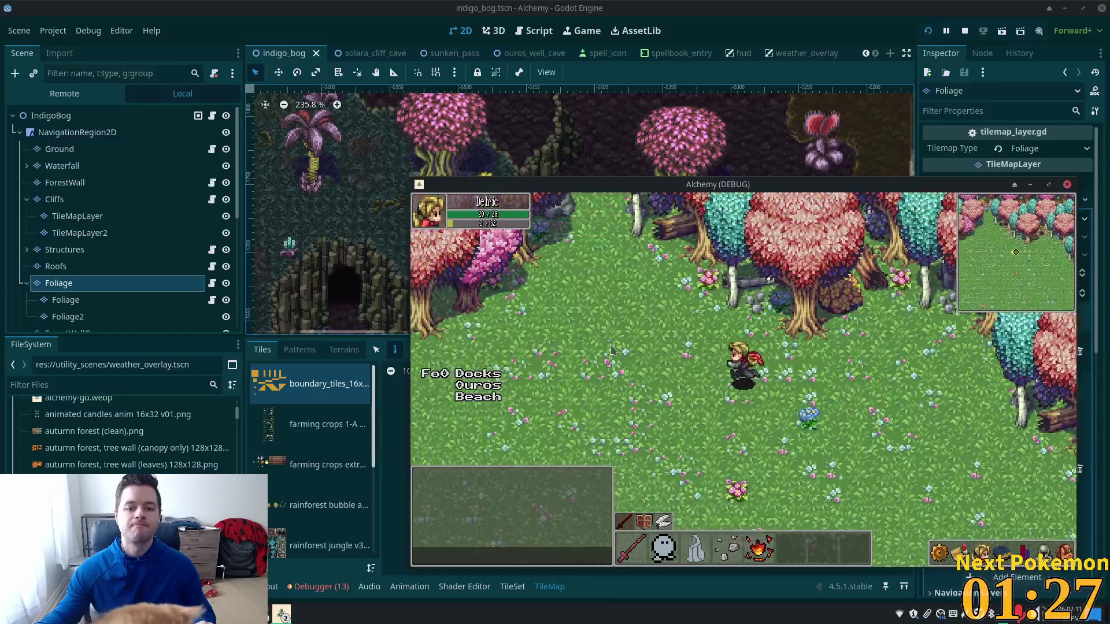
key(a)
key(a)
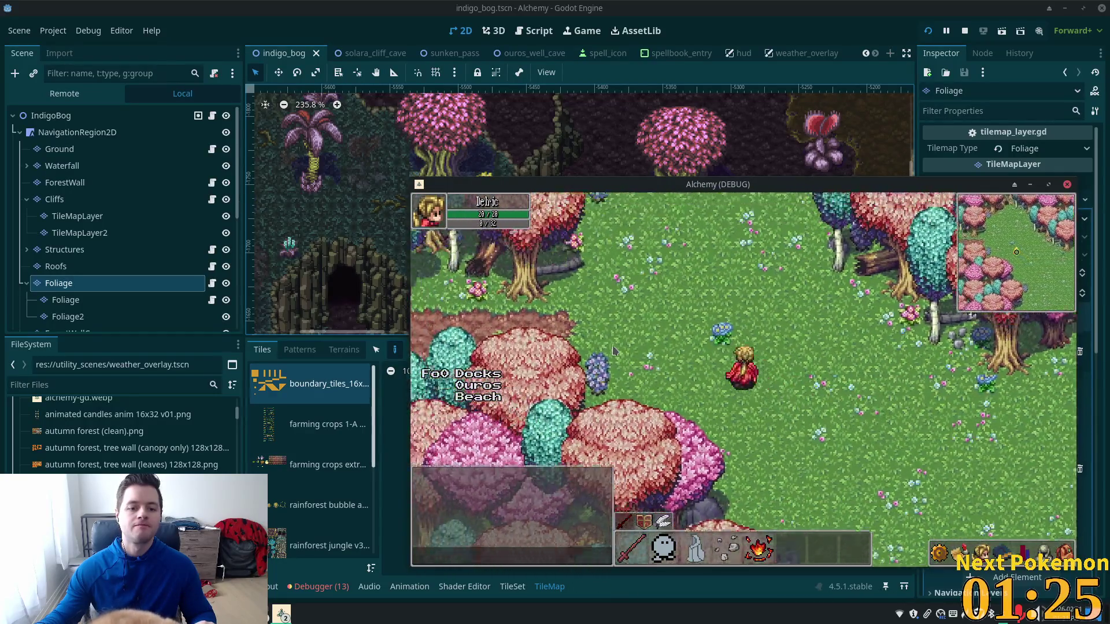
key(w)
key(a)
key(a)
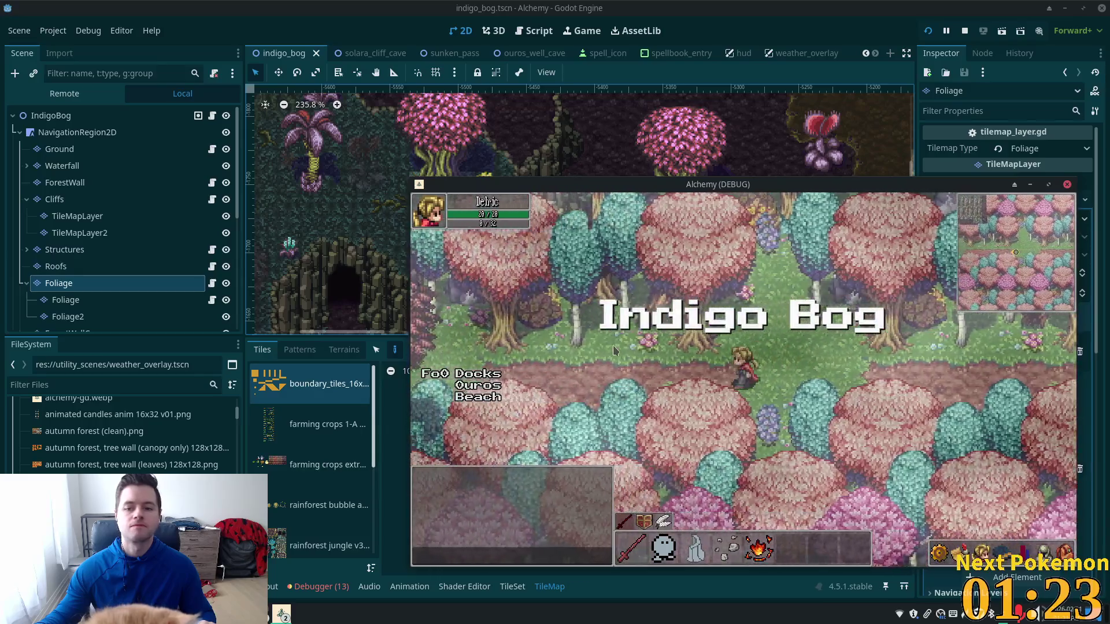
key(a)
key(a)
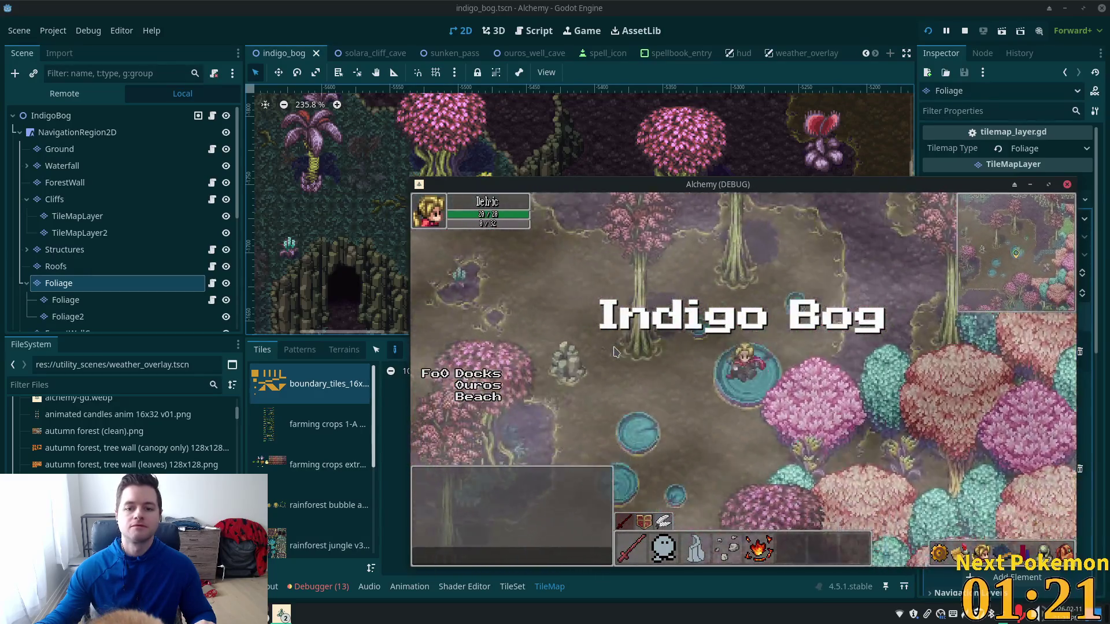
key(s)
key(a)
key(w)
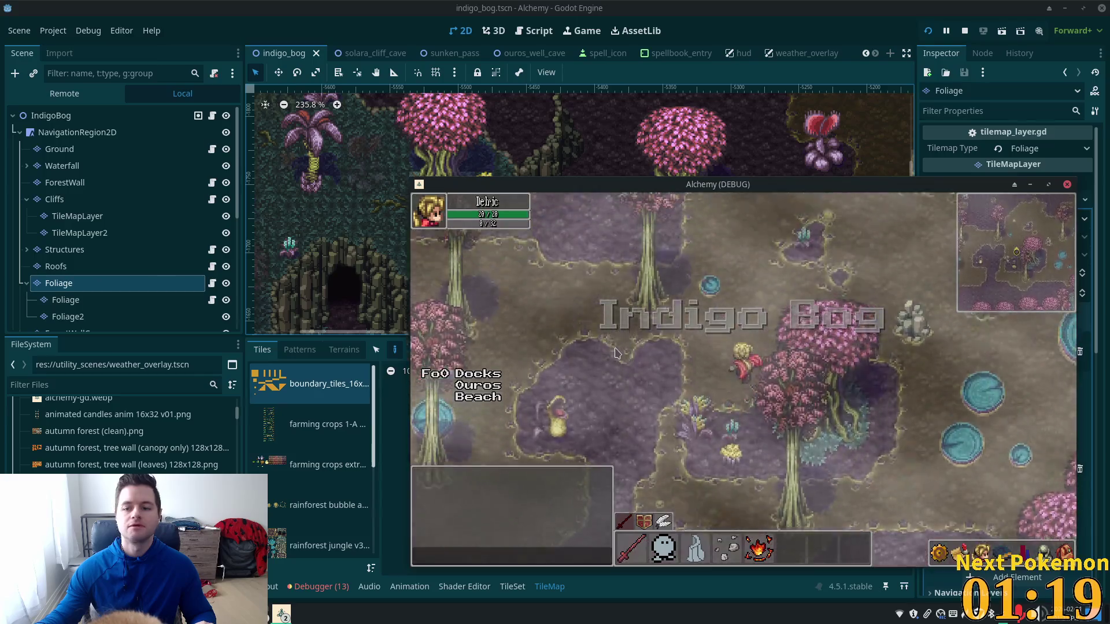
key(a)
key(w)
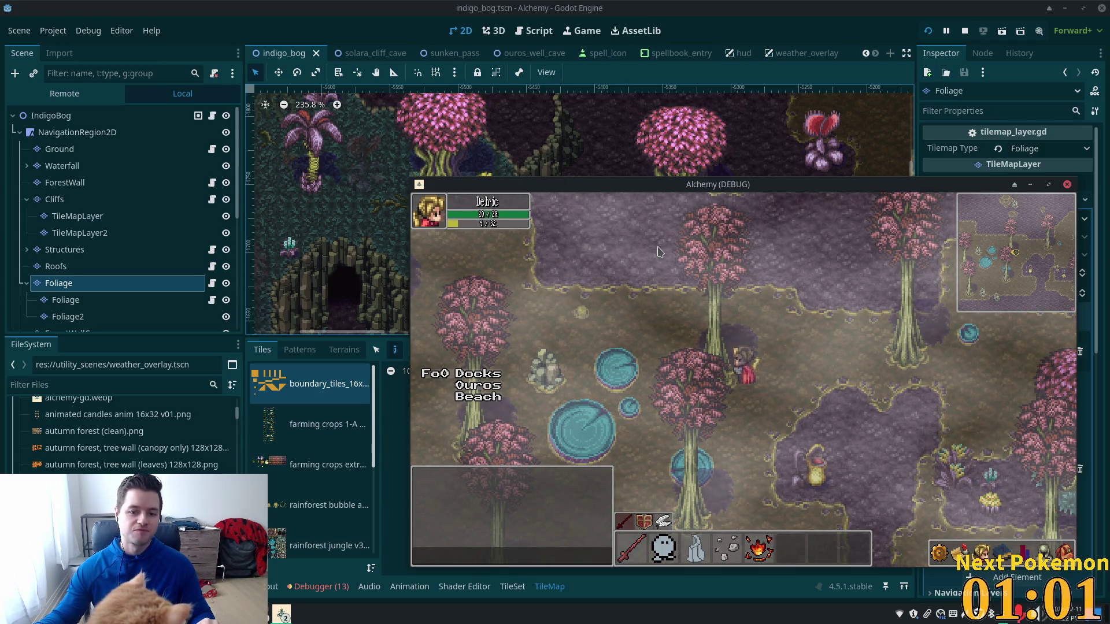
Move the game window aside, walk to the cave entrance, and stop the playtest with F8
mouse_move(631, 181)
mouse_down()
mouse_move(365, 125)
mouse_move(87, 140)
mouse_up()
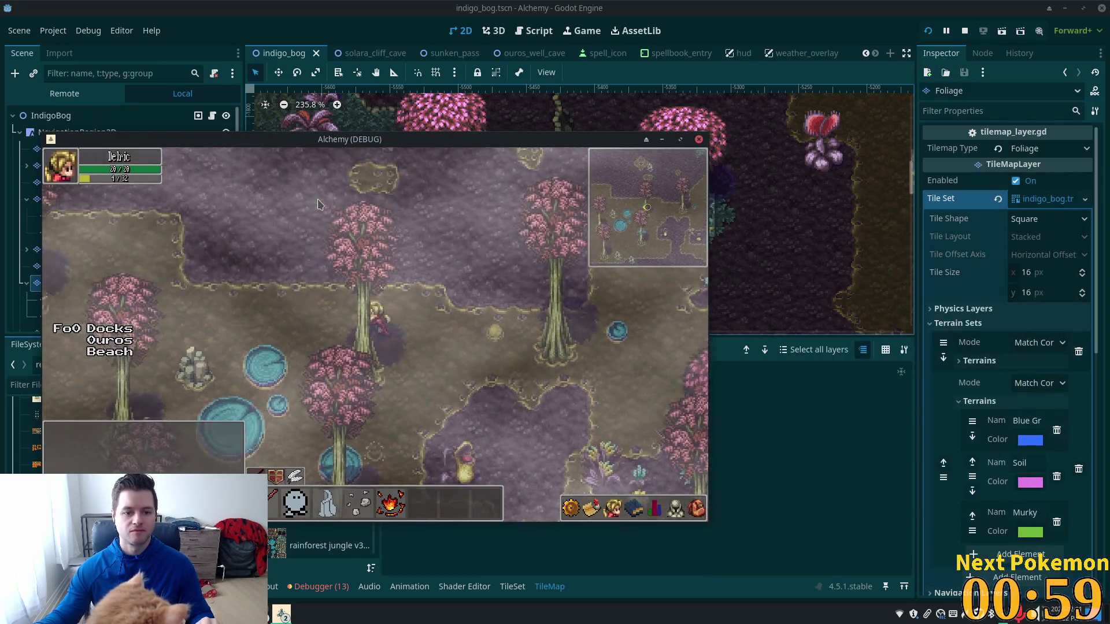
key(Left)
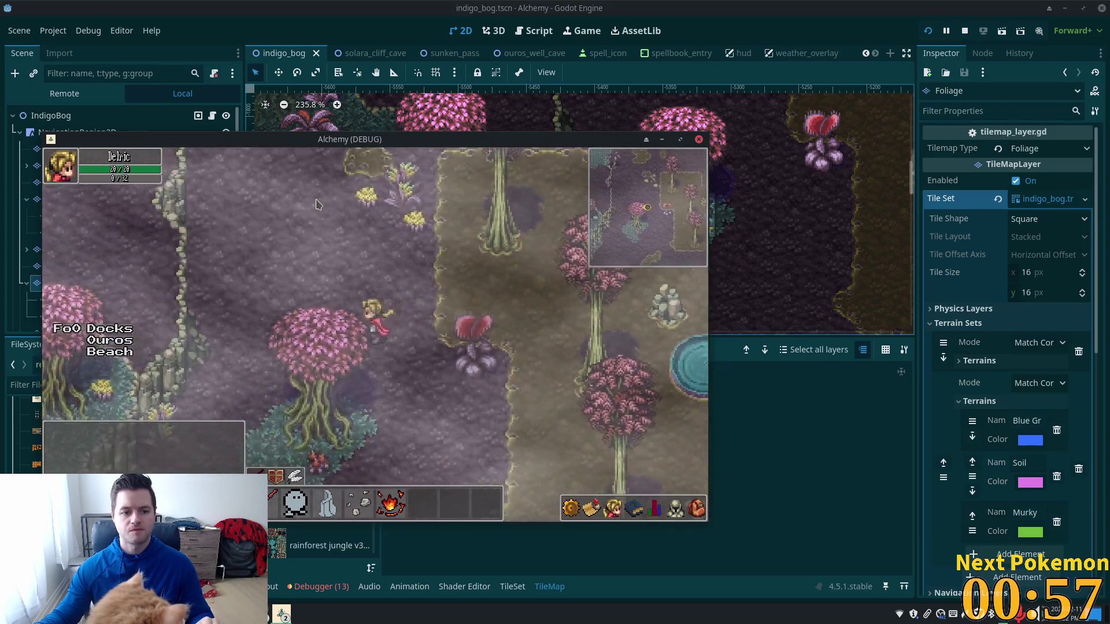
key(Down)
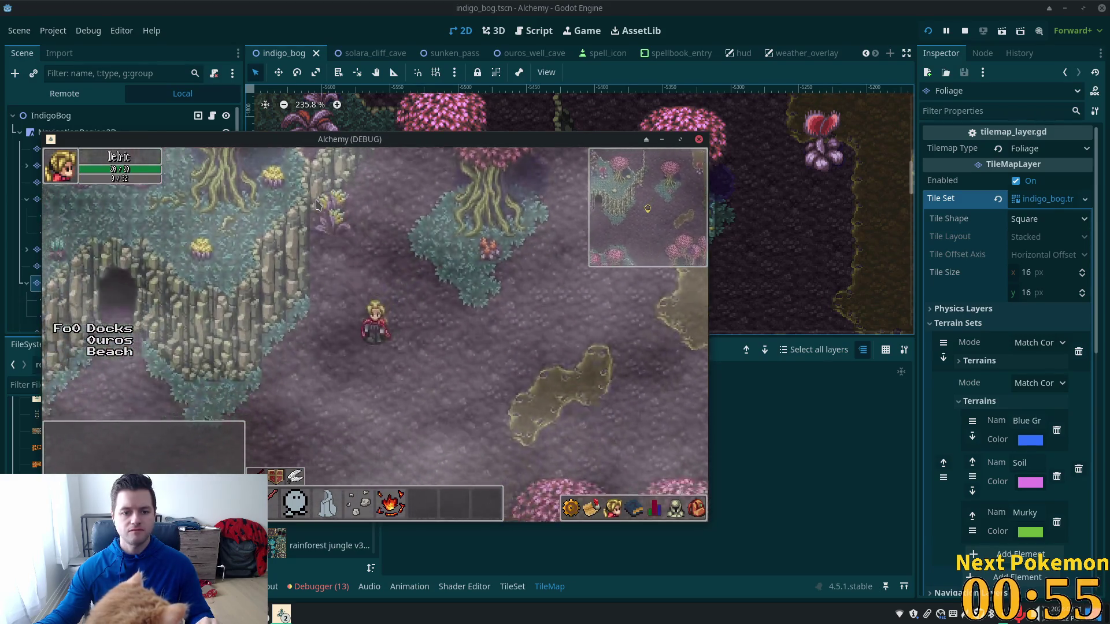
key(Left)
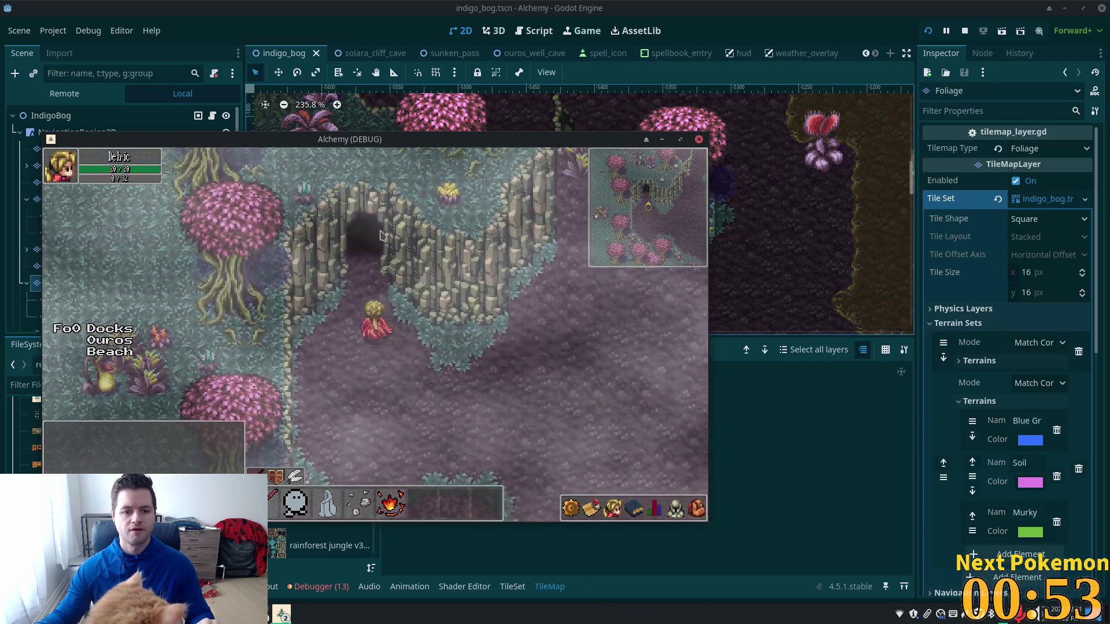
key(Up)
key(Right)
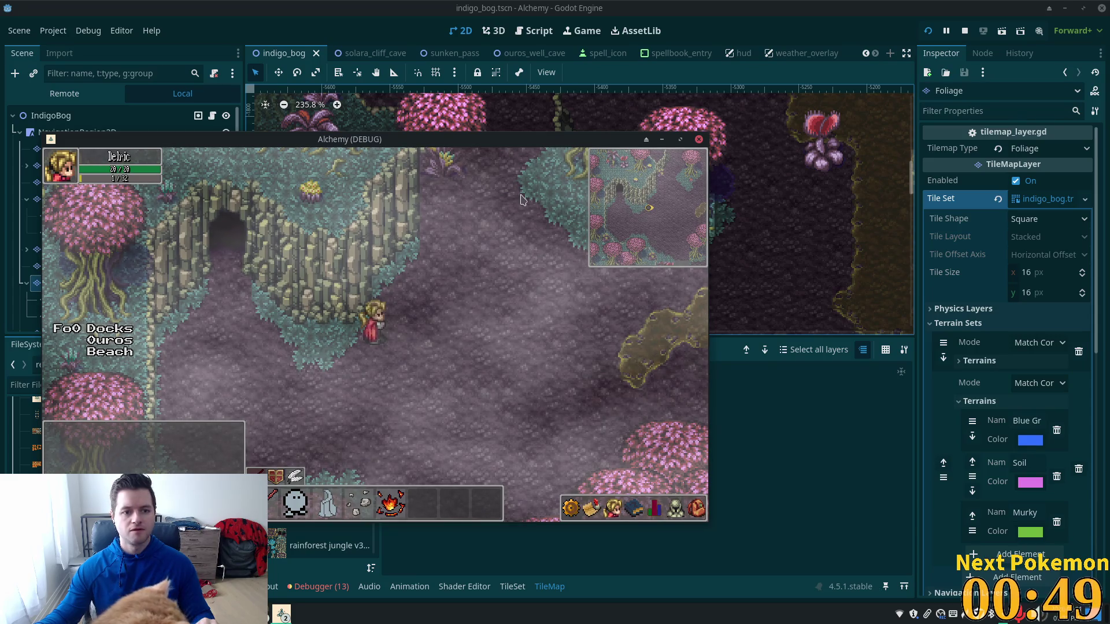
key(F8)
scroll(537, 243, down, 2)
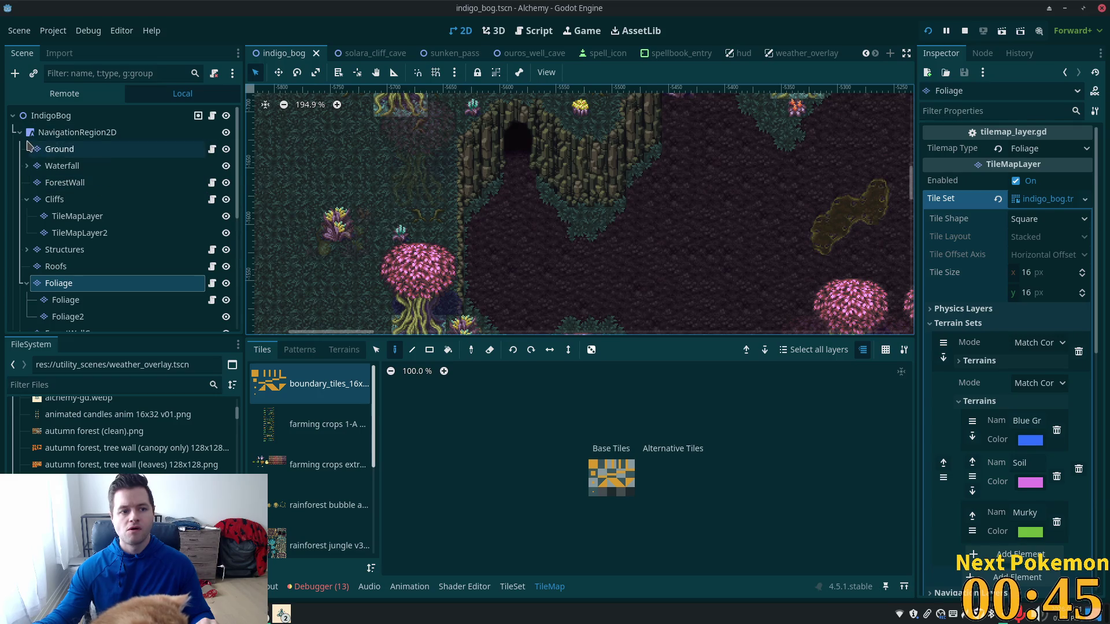
Collapse UtilityNodes, then delete the CanvasLayerFogEffect node and confirm with OK
scroll(173, 231, down, 5)
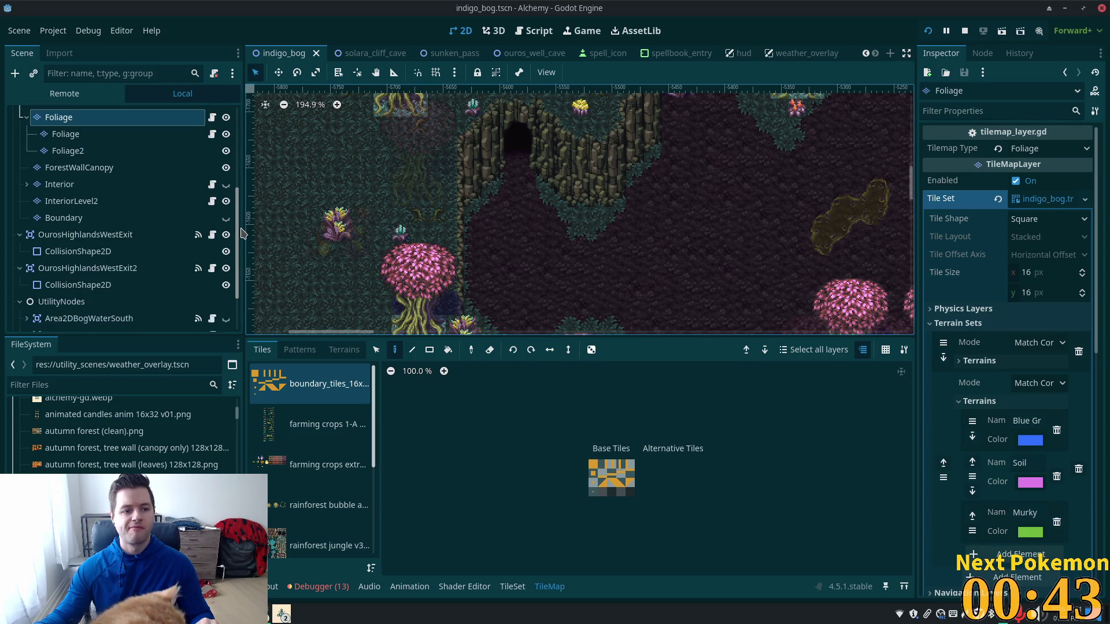
drag(241, 231, 245, 267)
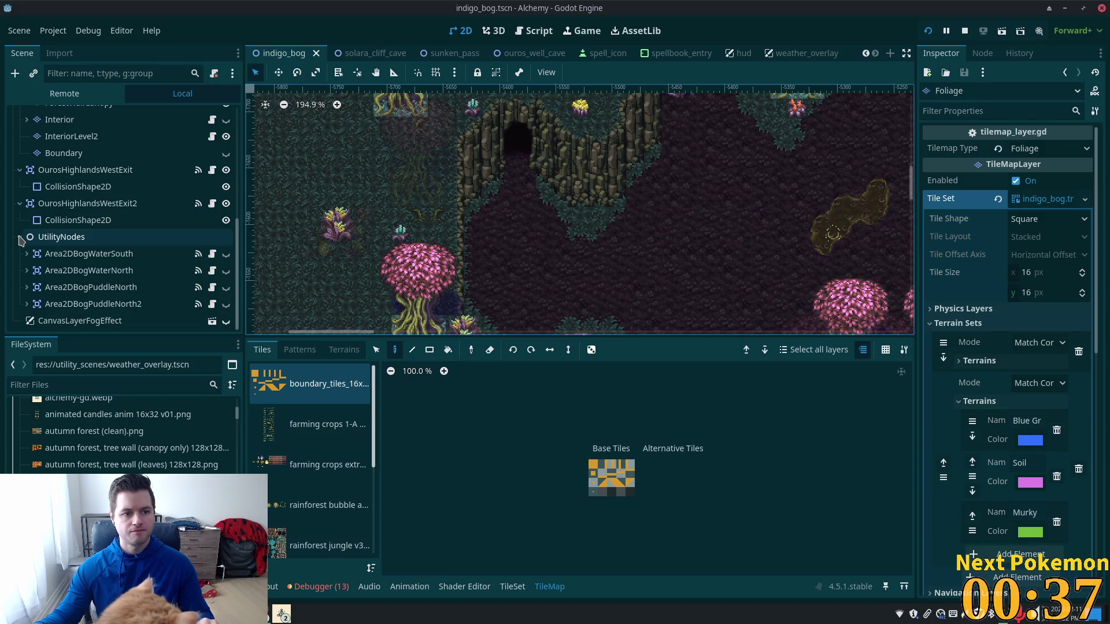
click(20, 237)
click(69, 325)
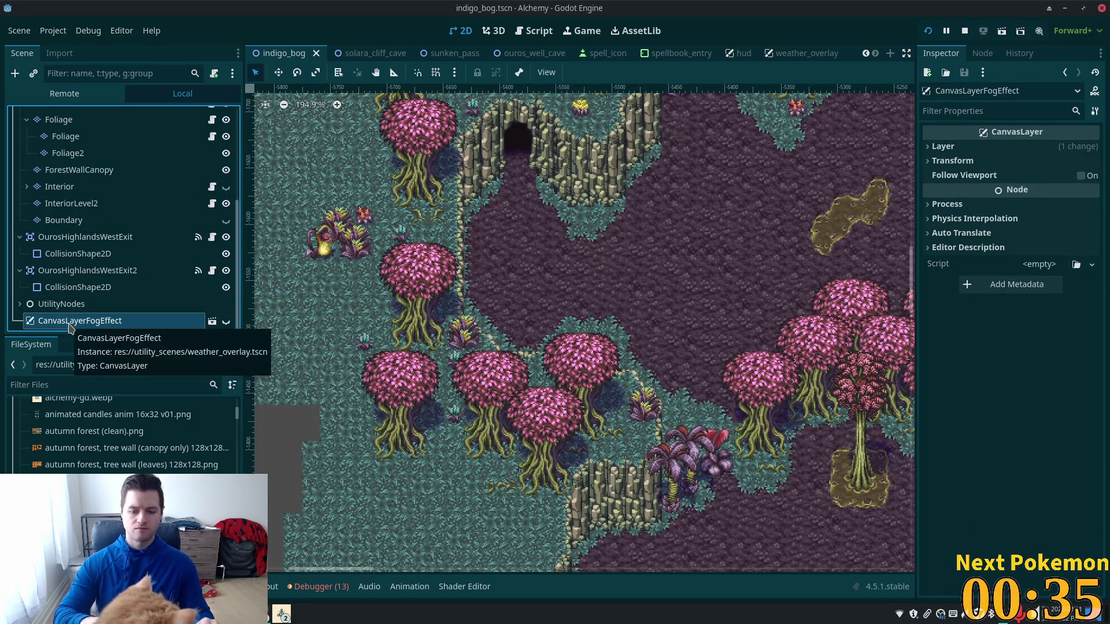
key(Delete)
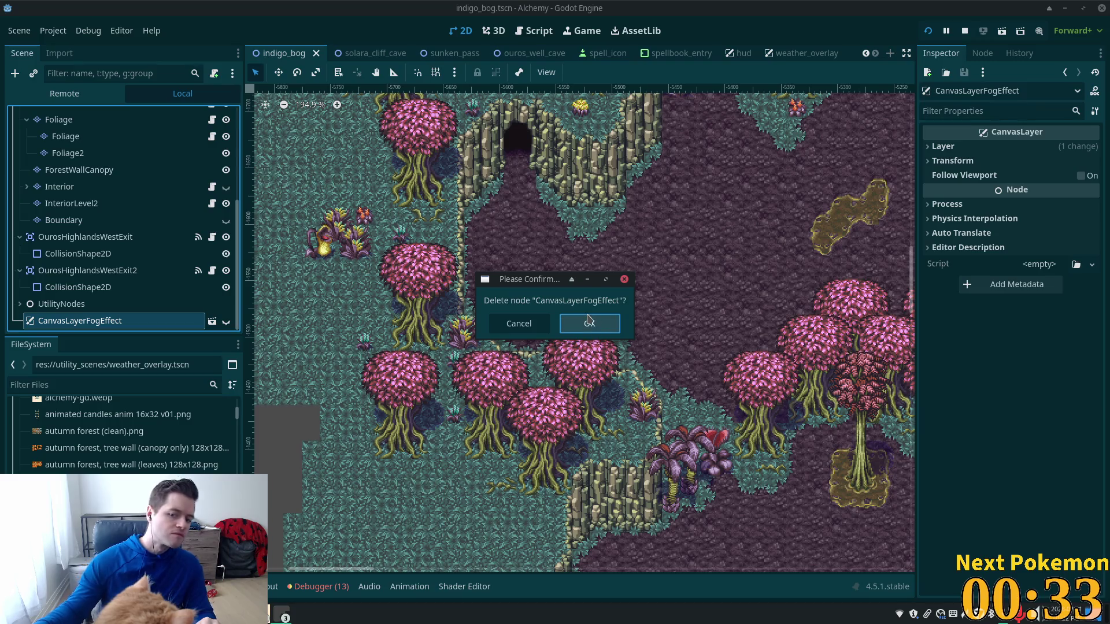
click(588, 323)
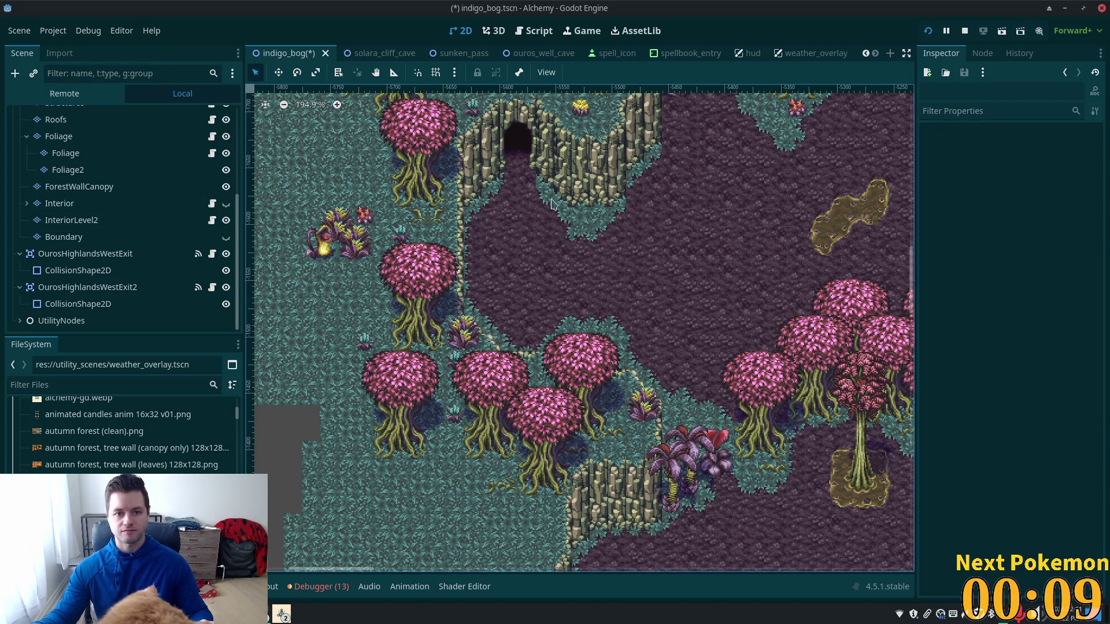
Zoom out on the bog map and select the OurosHighlandsWestExit2 warp node by the cave
scroll(808, 210, down, 3)
drag(763, 257, 628, 397)
scroll(634, 347, up, 10)
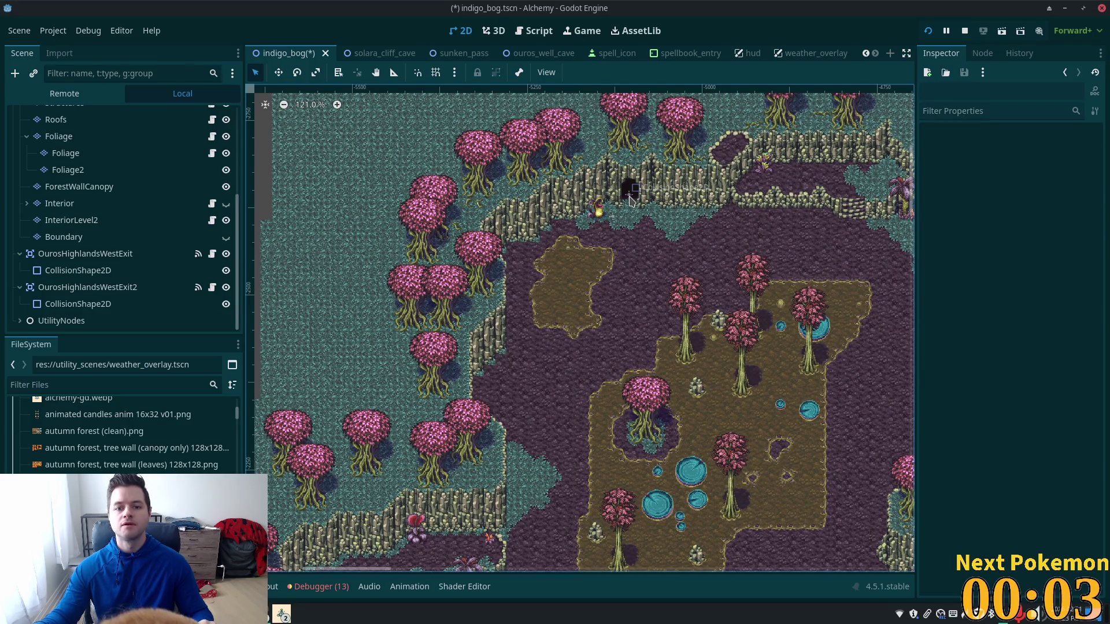
click(630, 200)
click(86, 287)
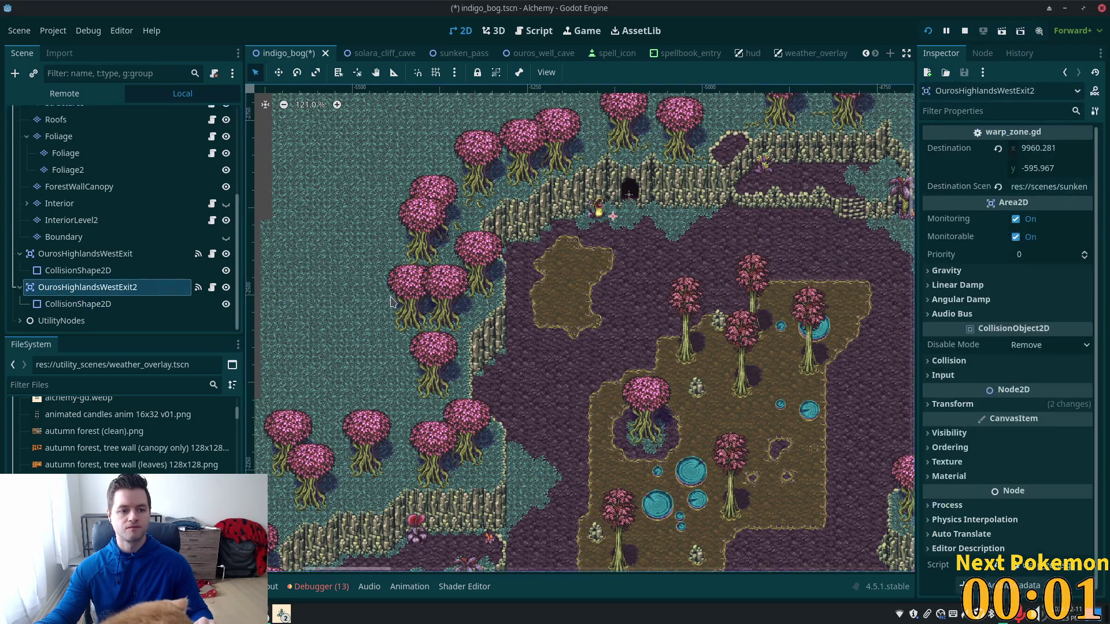
Rename OurosHighlandsWestExit2 to SunkenPassExit2
click(88, 288)
click(100, 288)
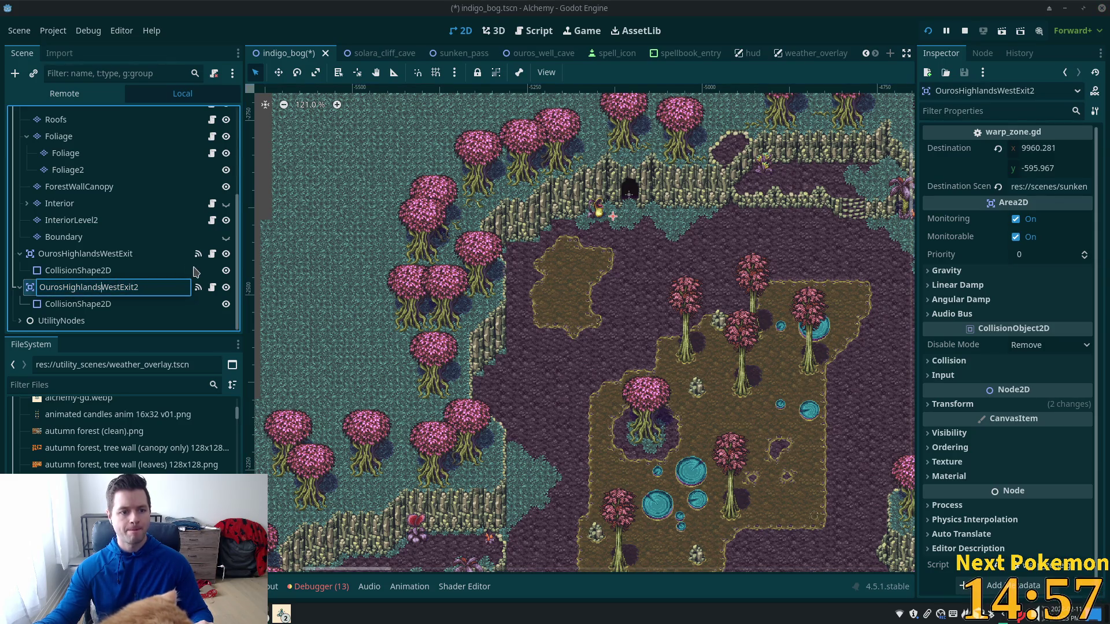
key(Right)
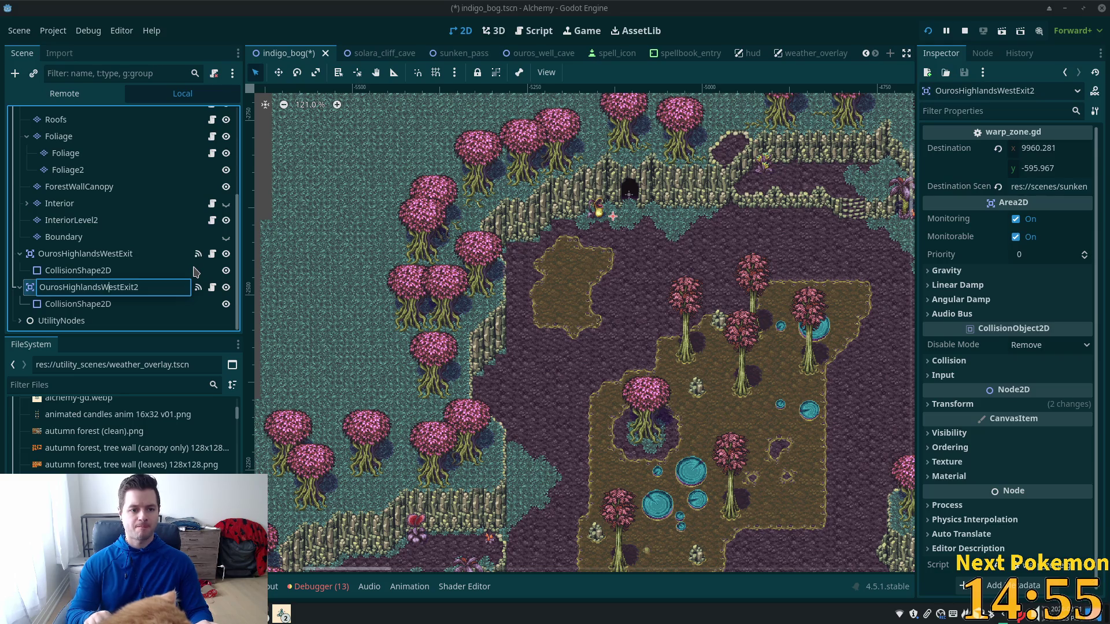
key(Right)
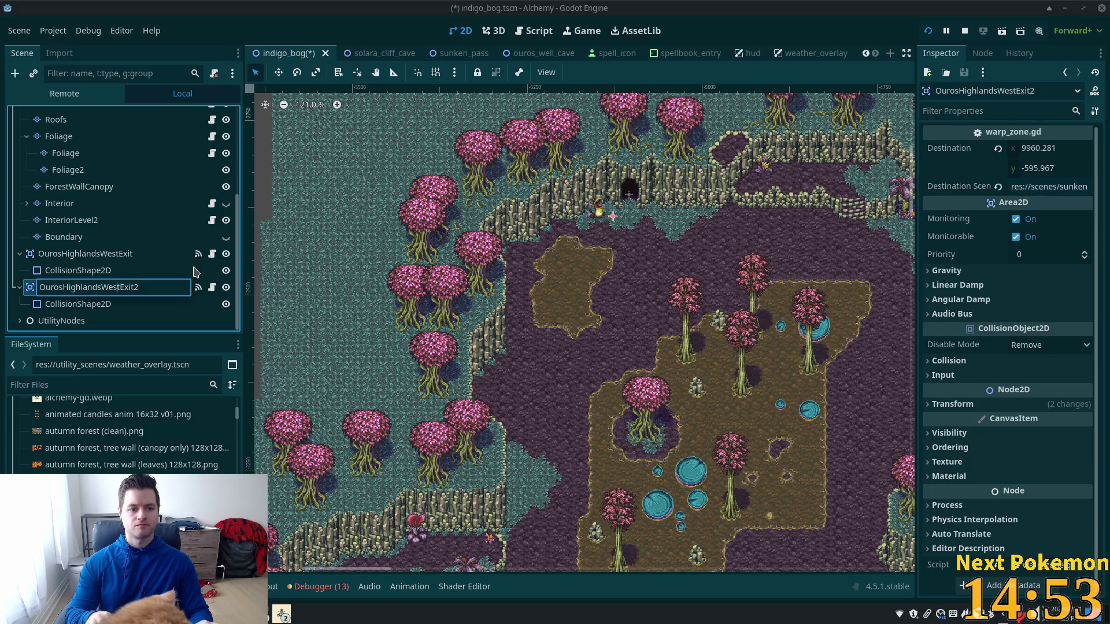
key(shift+Home)
key(BackSpace)
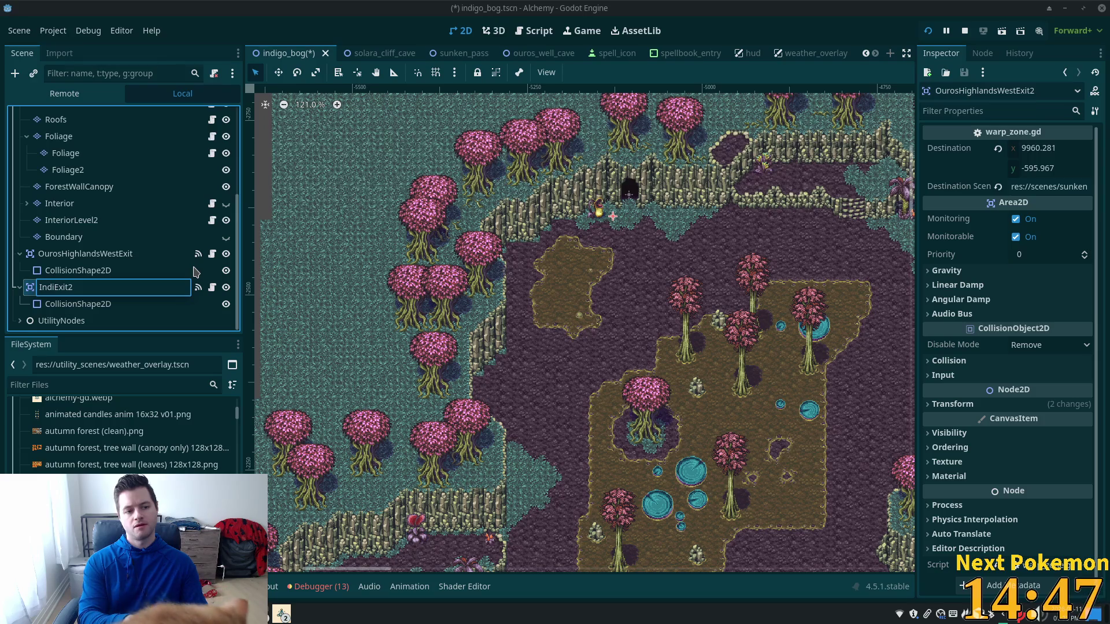
key(BackSpace)
key(BackSpace)
key(BackSpace)
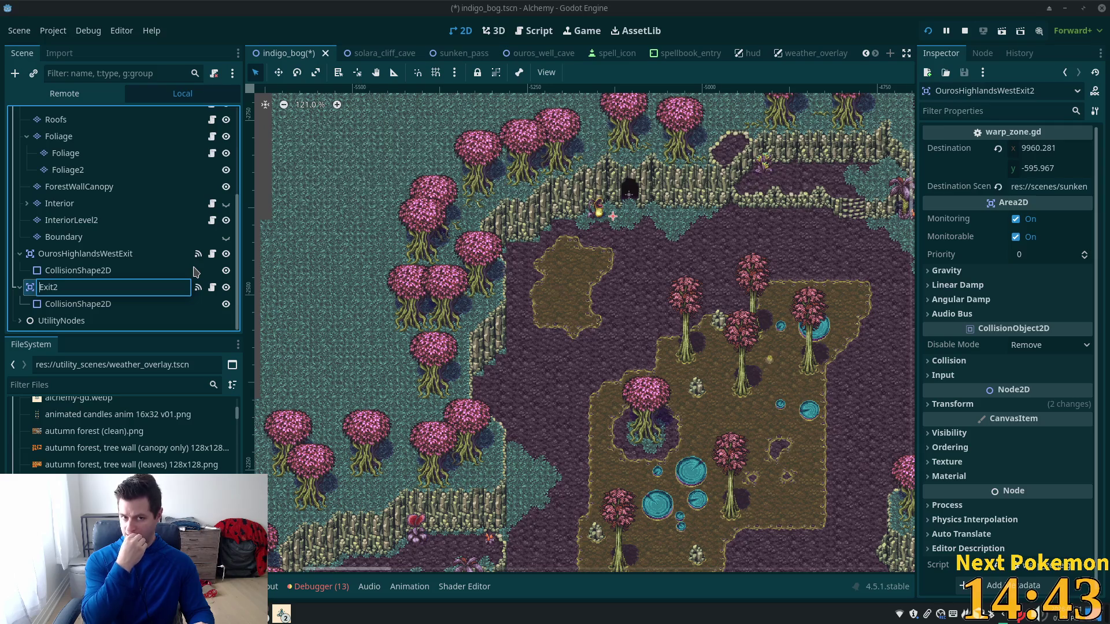
text(SunkenP)
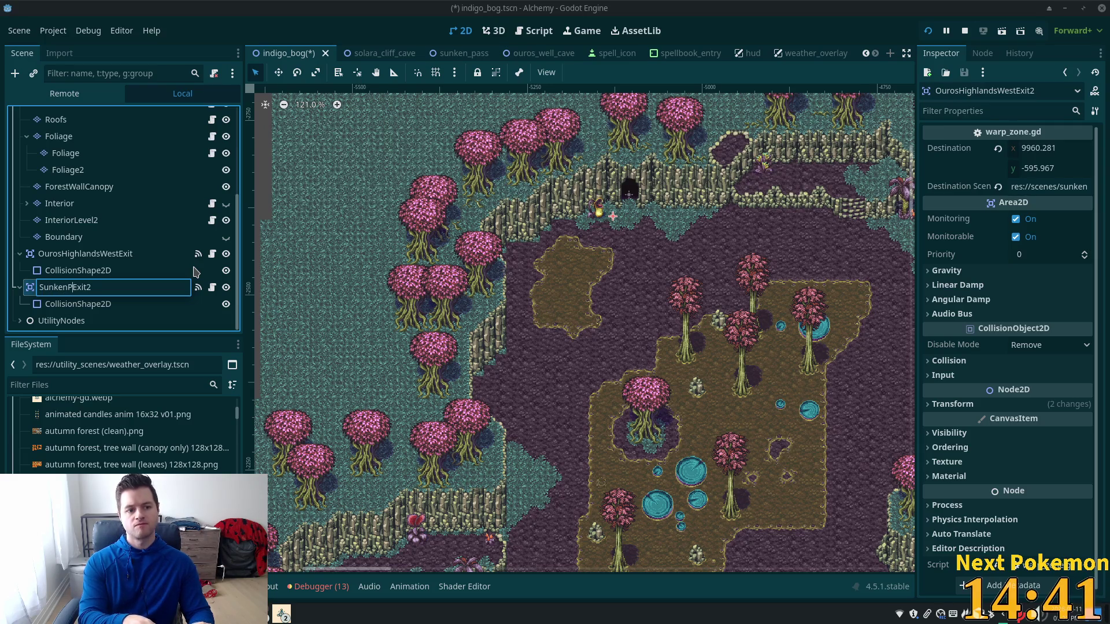
text(ss)
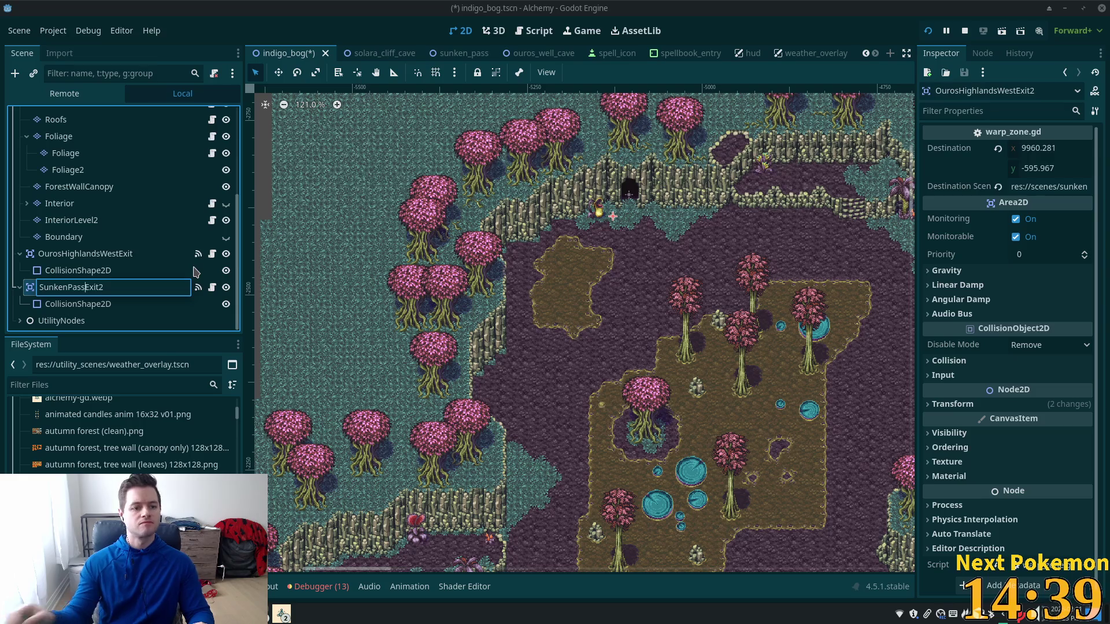
key(Return)
click(66, 254)
Rename OurosHighlandsWestExit to VerdigrisMeadowsWestExit, fixing the spelling of Meadows
click(99, 253)
click(99, 253)
key(shift+Home)
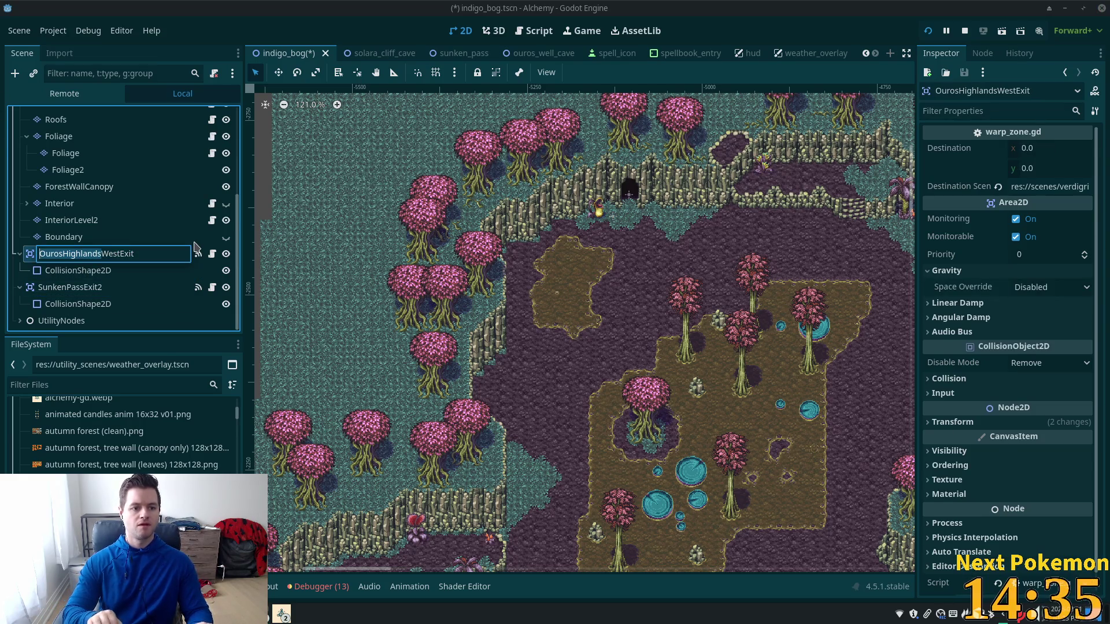
text(VerdWestExit)
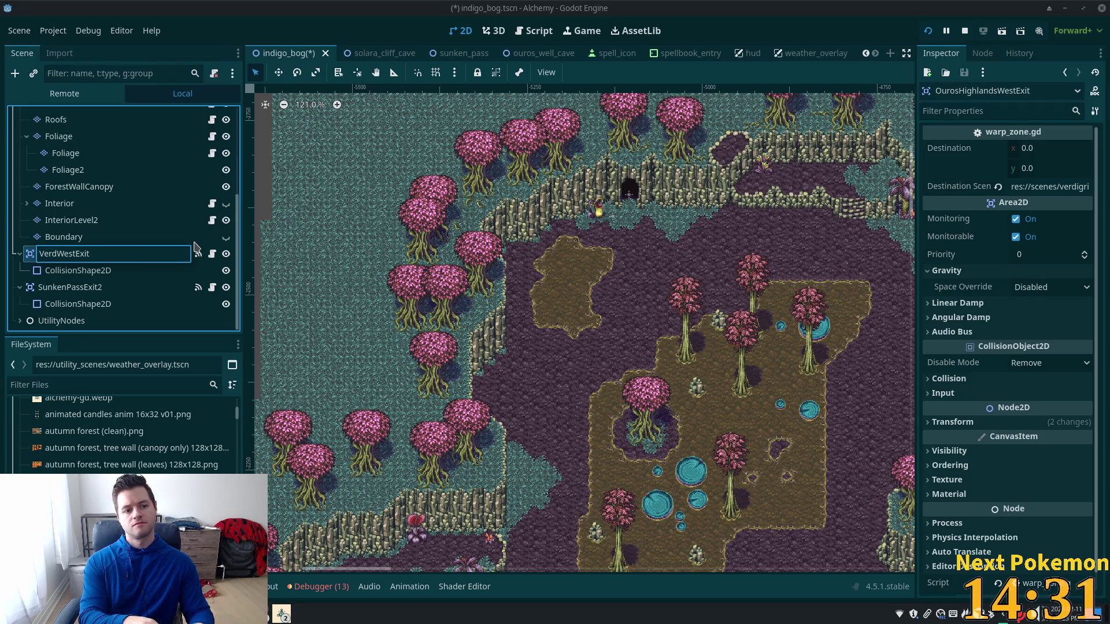
text(igrisMeado)
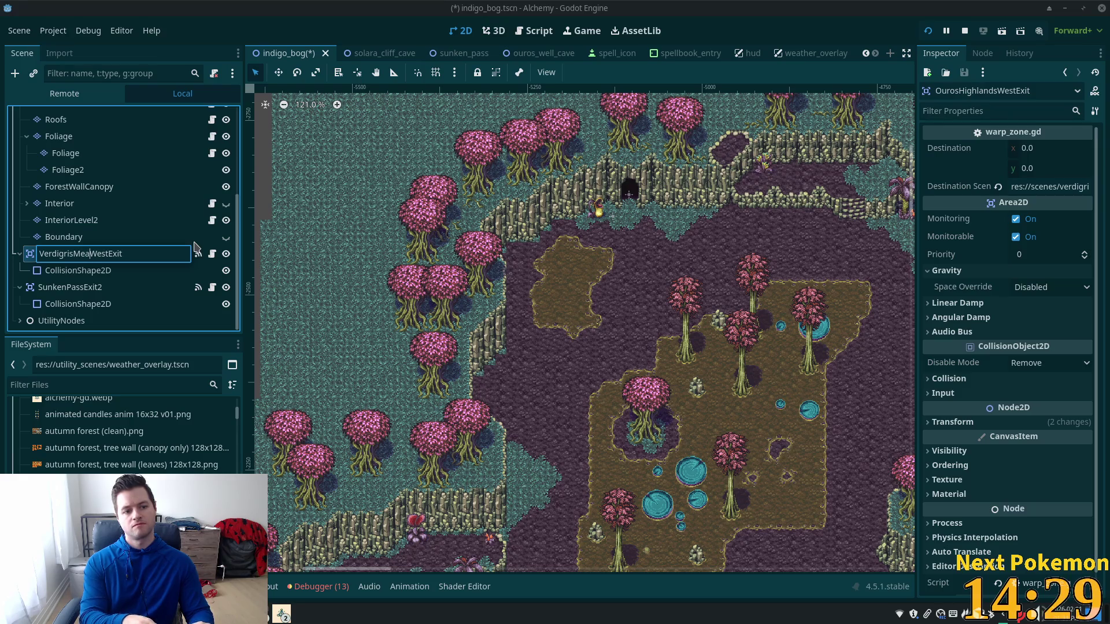
text(s)
key(BackSpace)
text(ws)
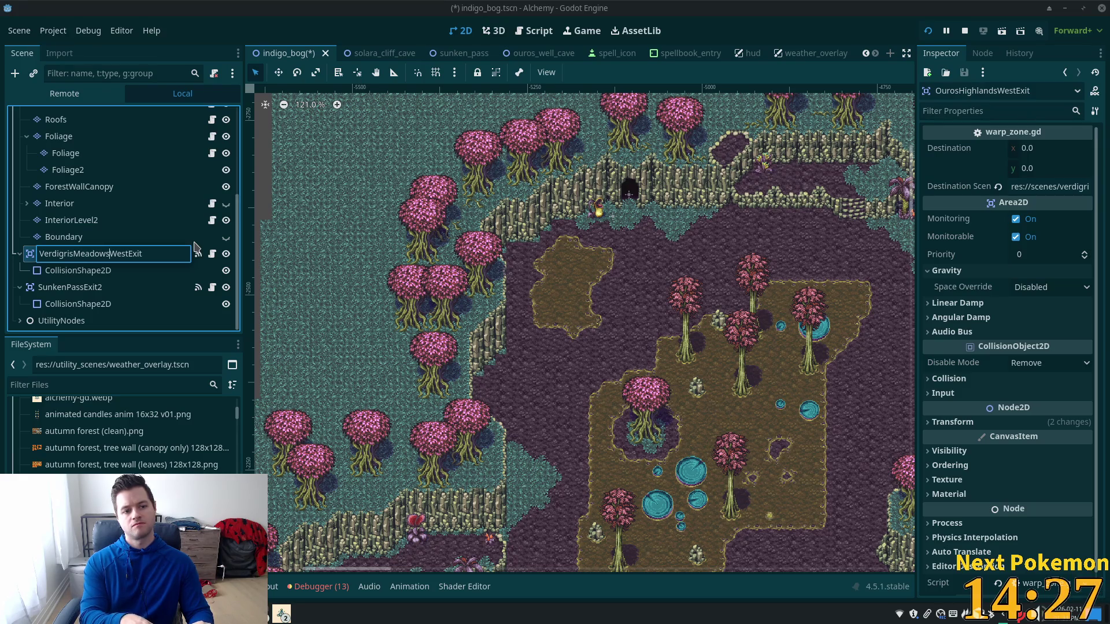
key(Return)
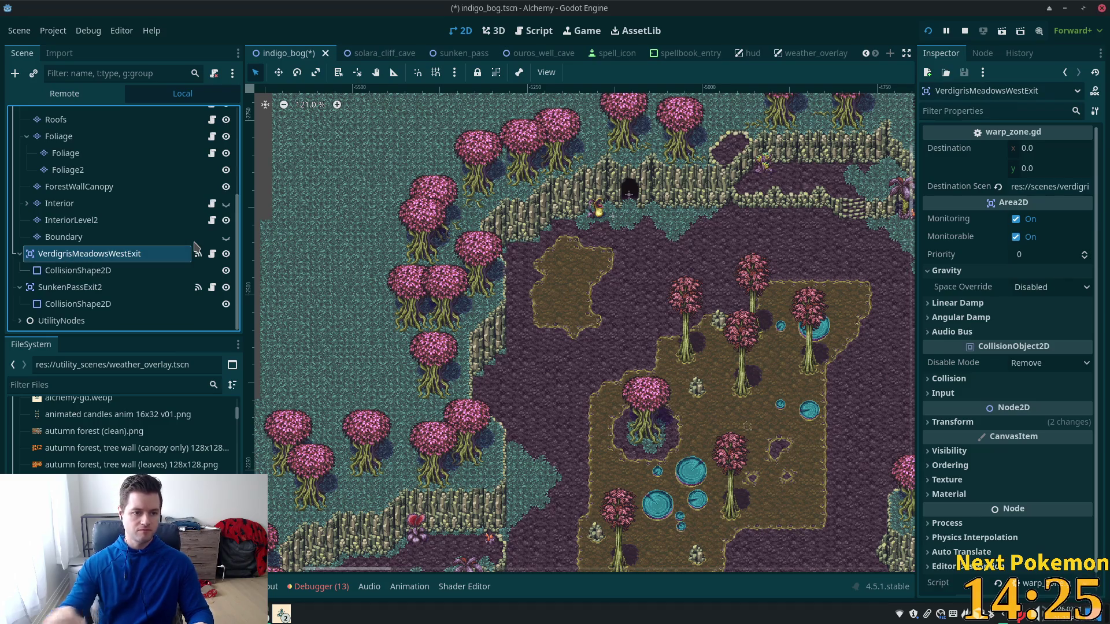
Drop 'West' so the node is VerdigrisMeadowsExit, then save indigo_bog
double_click(107, 255)
click(122, 254)
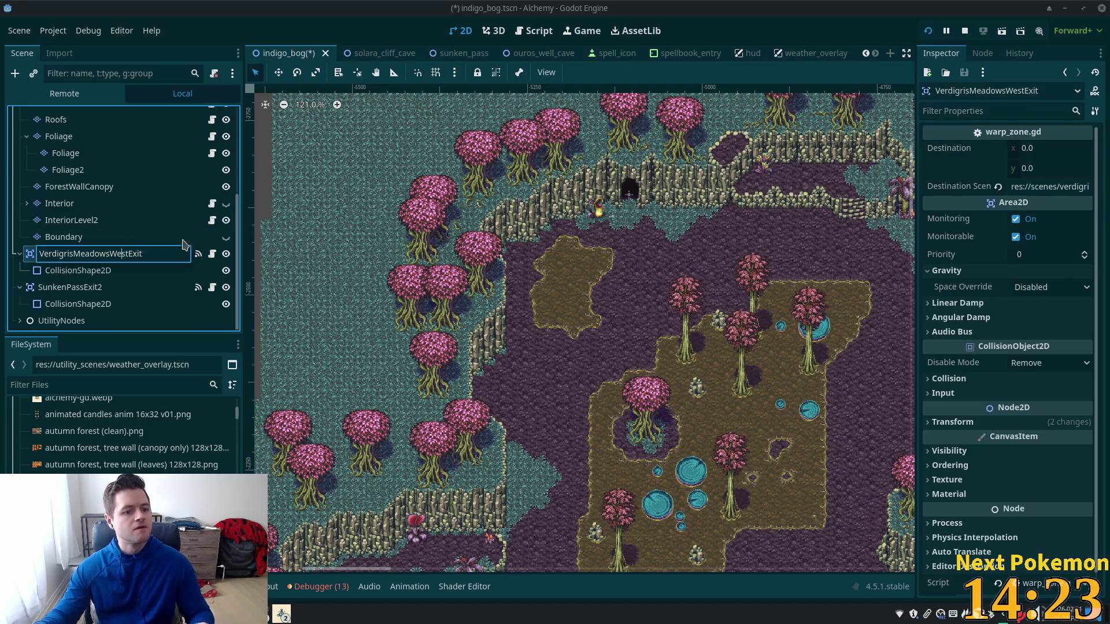
key(BackSpace)
key(BackSpace)
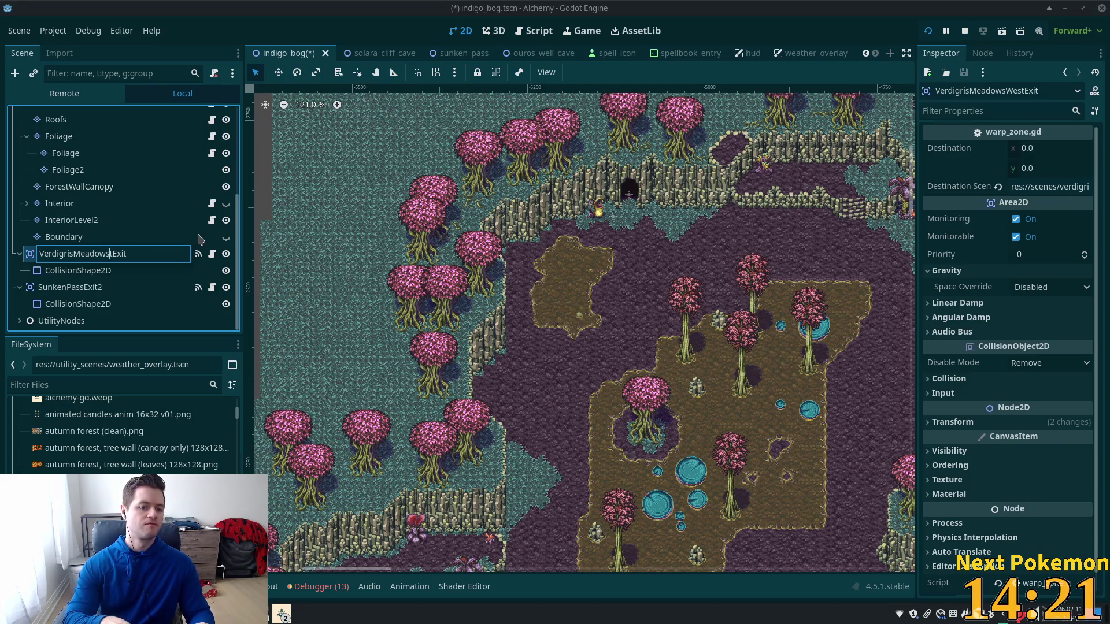
key(Return)
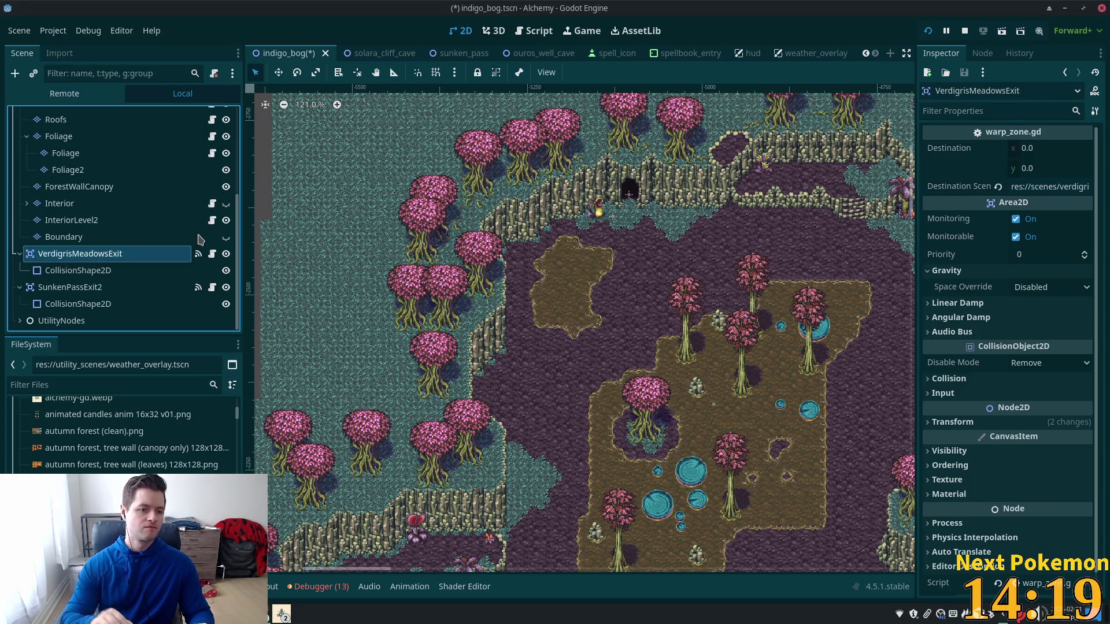
key(ctrl+s)
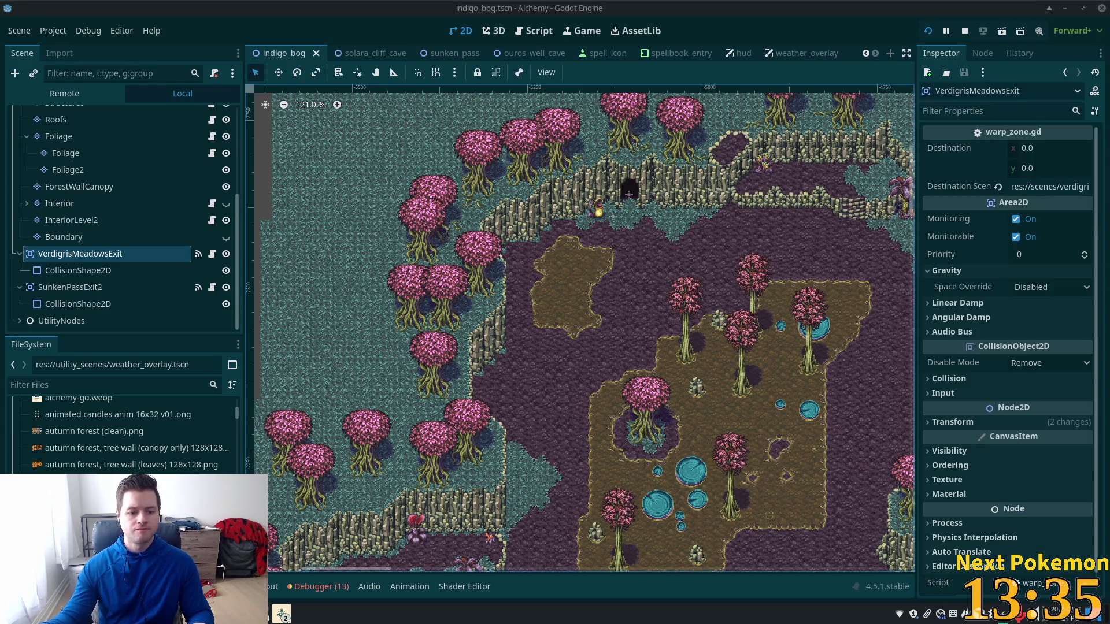
Raise the PokemonCommunityGame window over the editor and search the collection for 'poli'
click(291, 532)
click(326, 184)
text(poli)
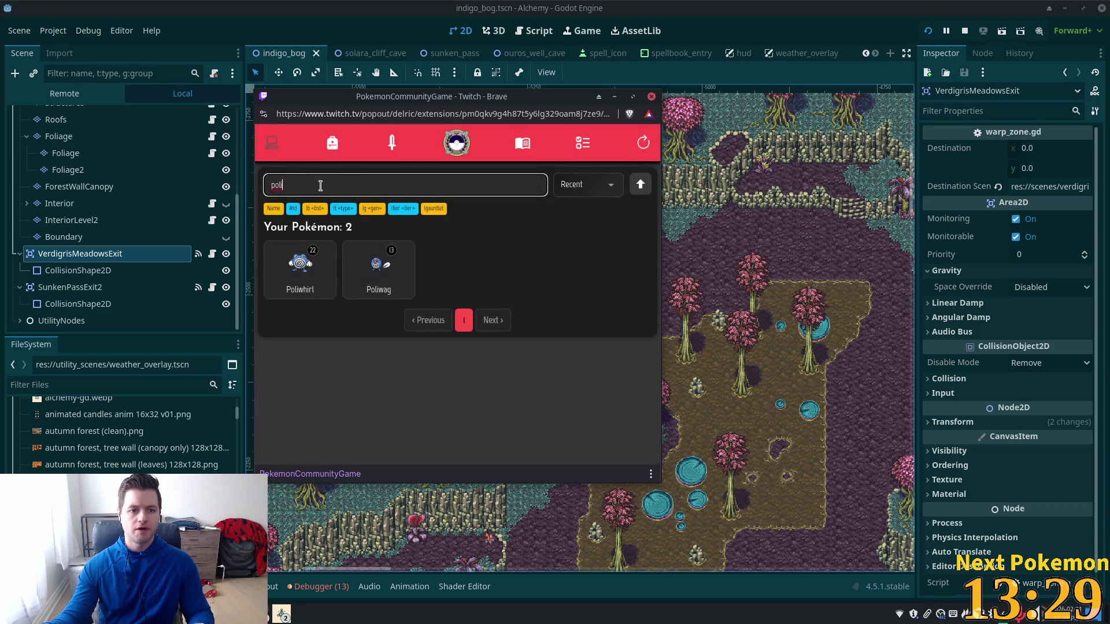
Clear the 'poli' search to show all Pokémon and sort the collection by ID
click(643, 143)
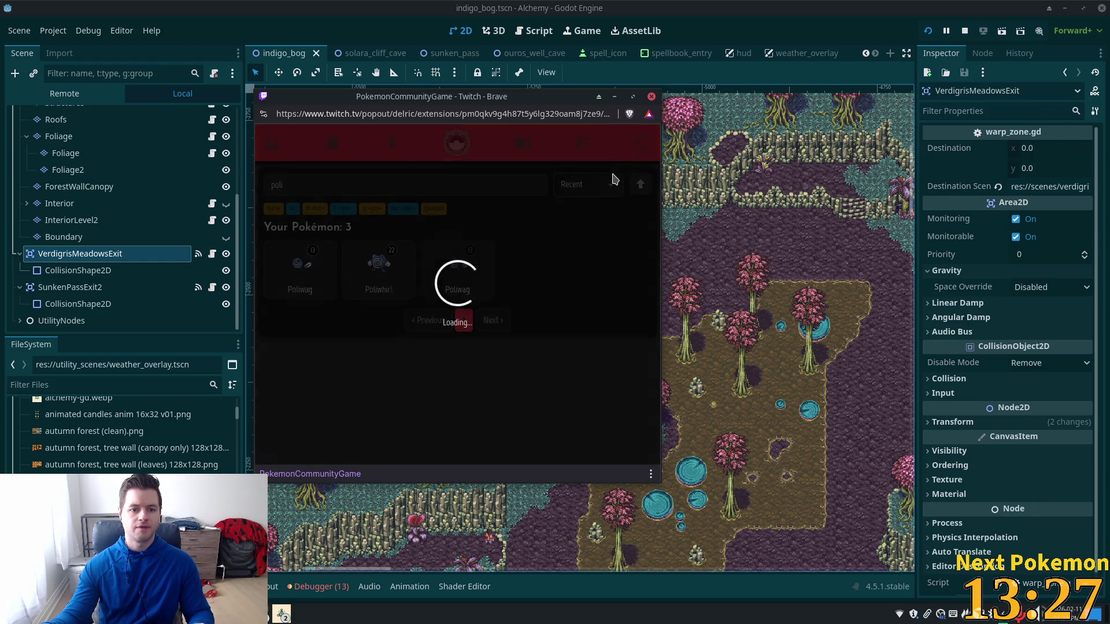
double_click(323, 191)
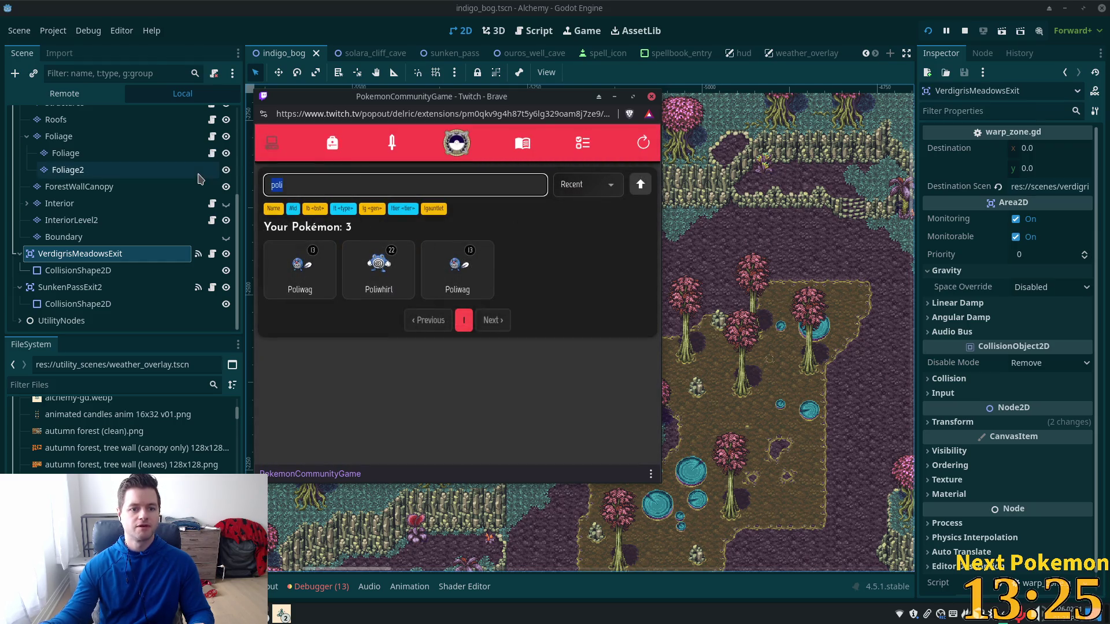
key(BackSpace)
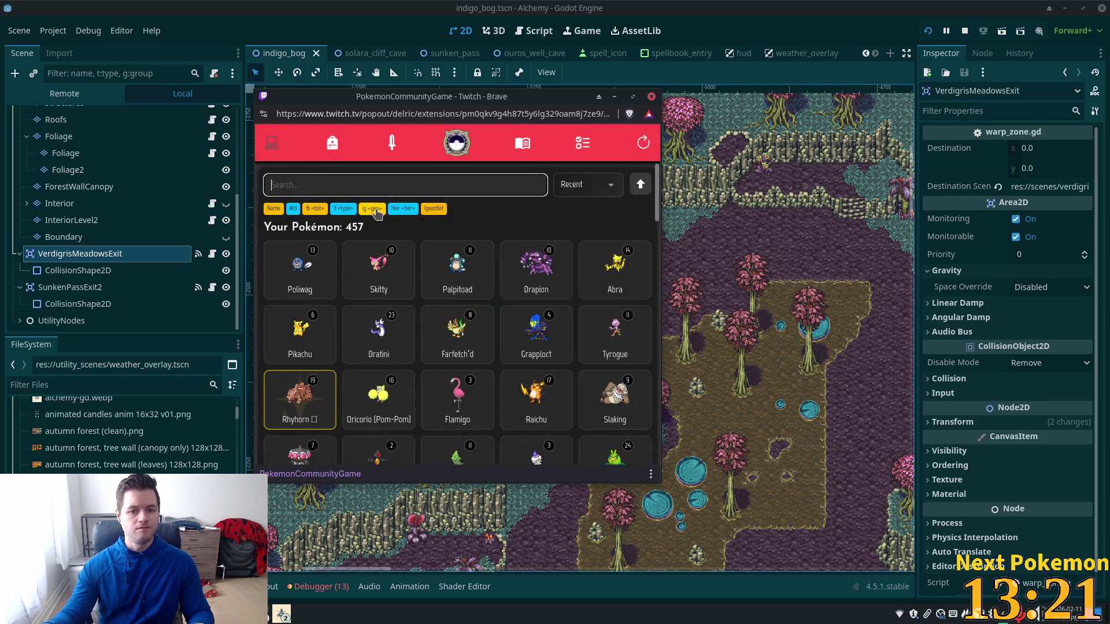
click(592, 185)
click(593, 227)
scroll(552, 330, down, 2)
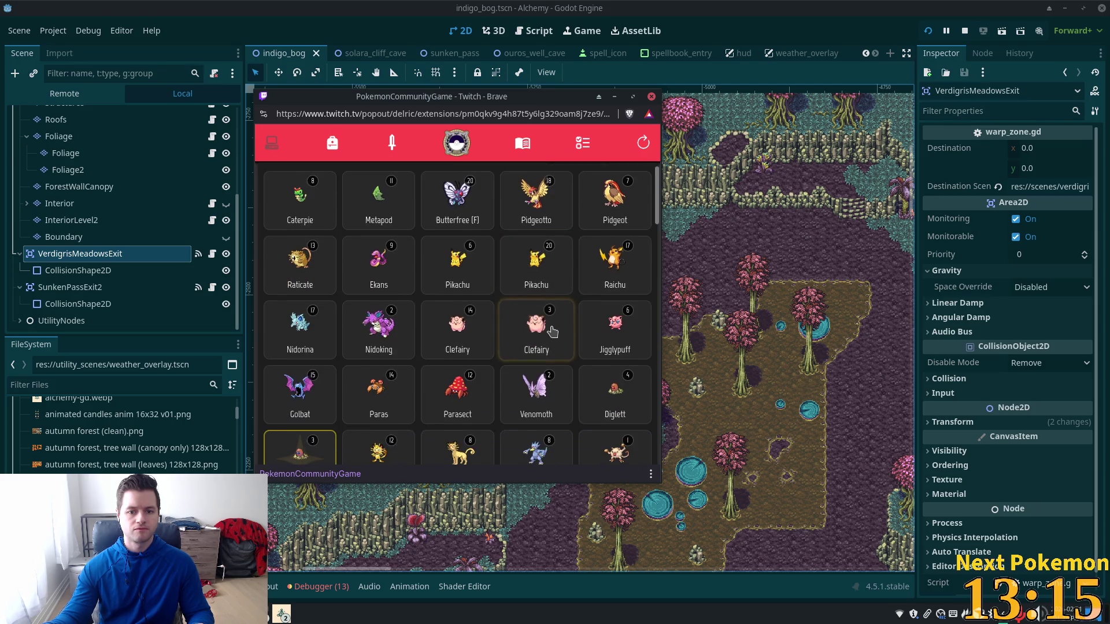
View the level-20 Pikachu's details, then close its card
click(540, 271)
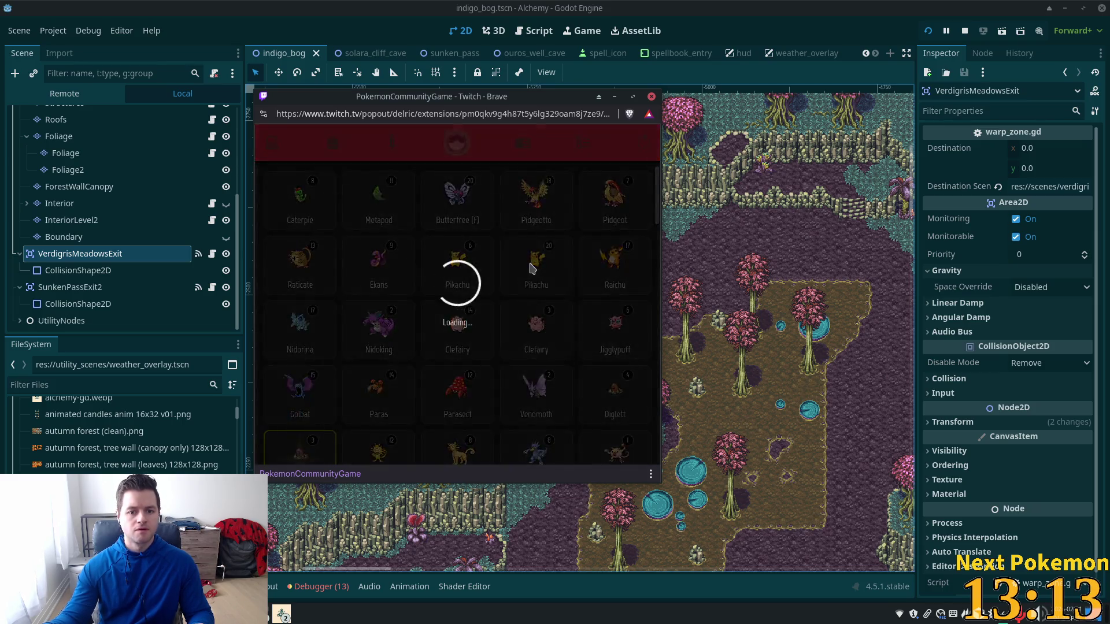
click(596, 145)
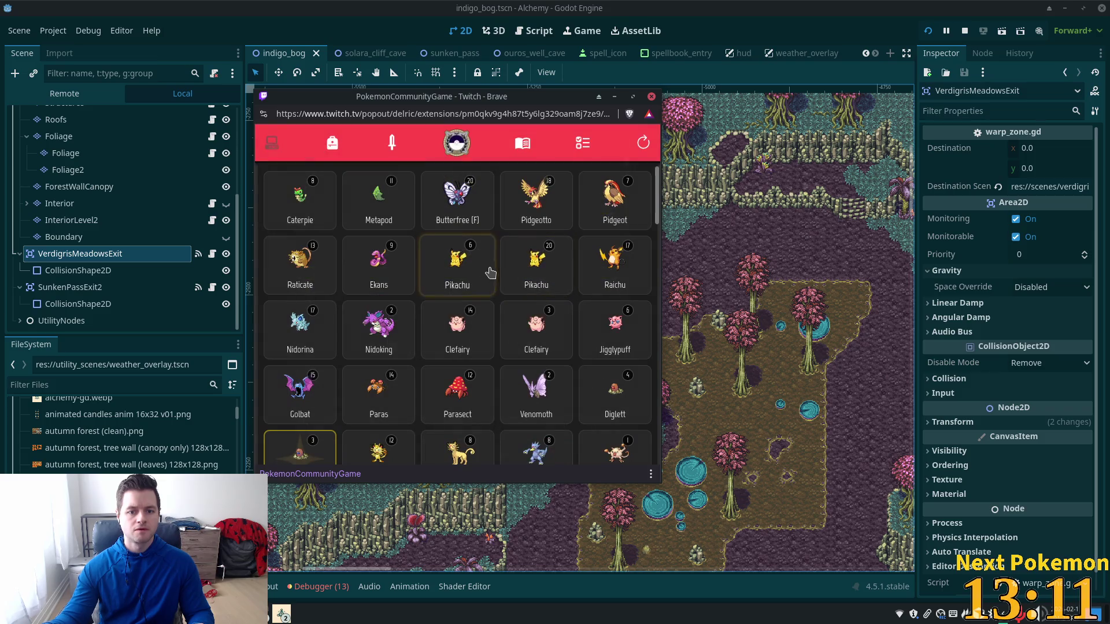
click(488, 276)
click(599, 144)
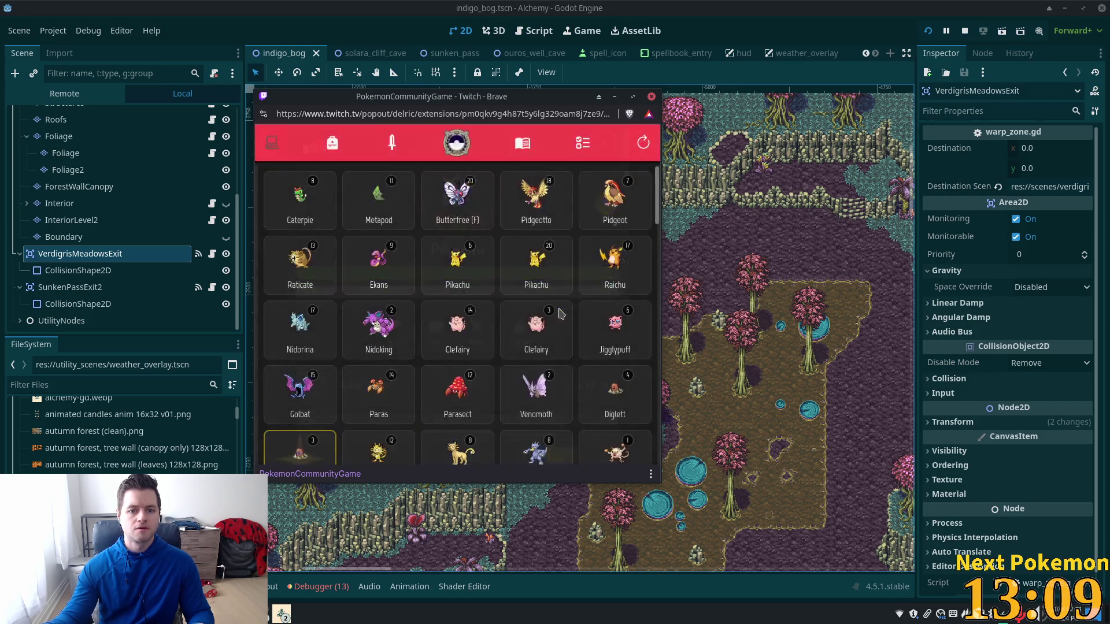
Browse down the grid to the Dratini row and open the level-60 Dratini's details
scroll(430, 284, down, 3)
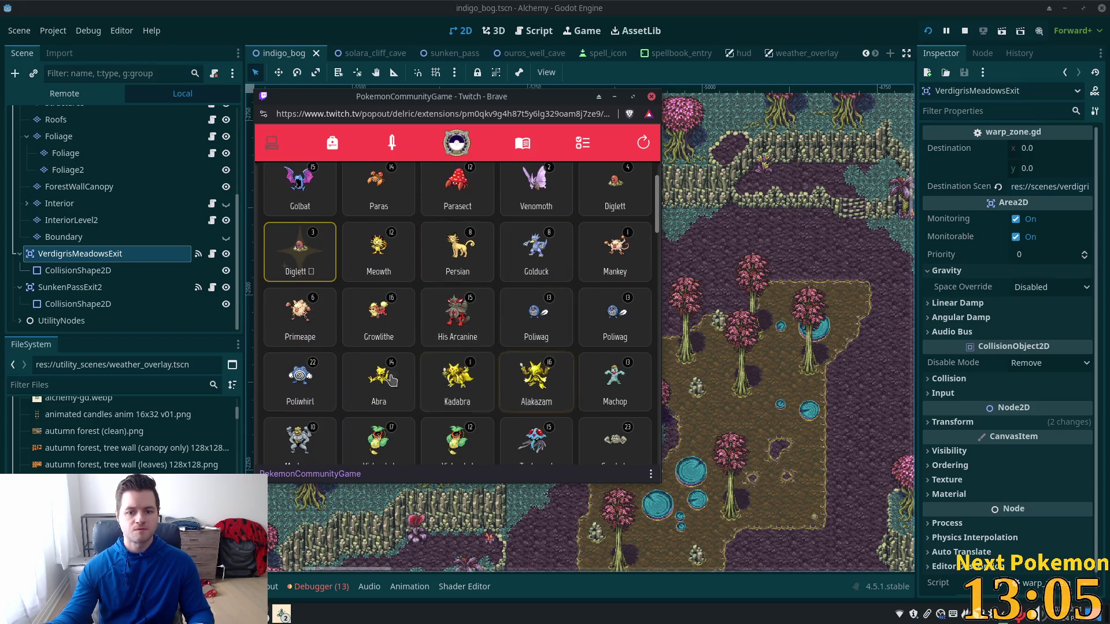
scroll(365, 376, down, 3)
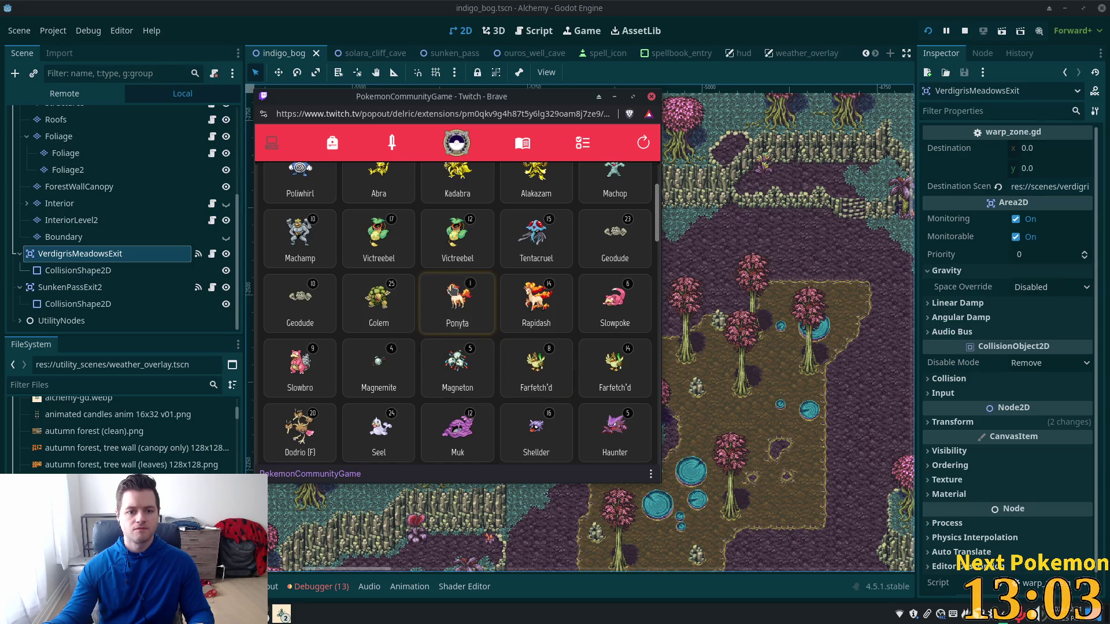
scroll(430, 338, down, 2)
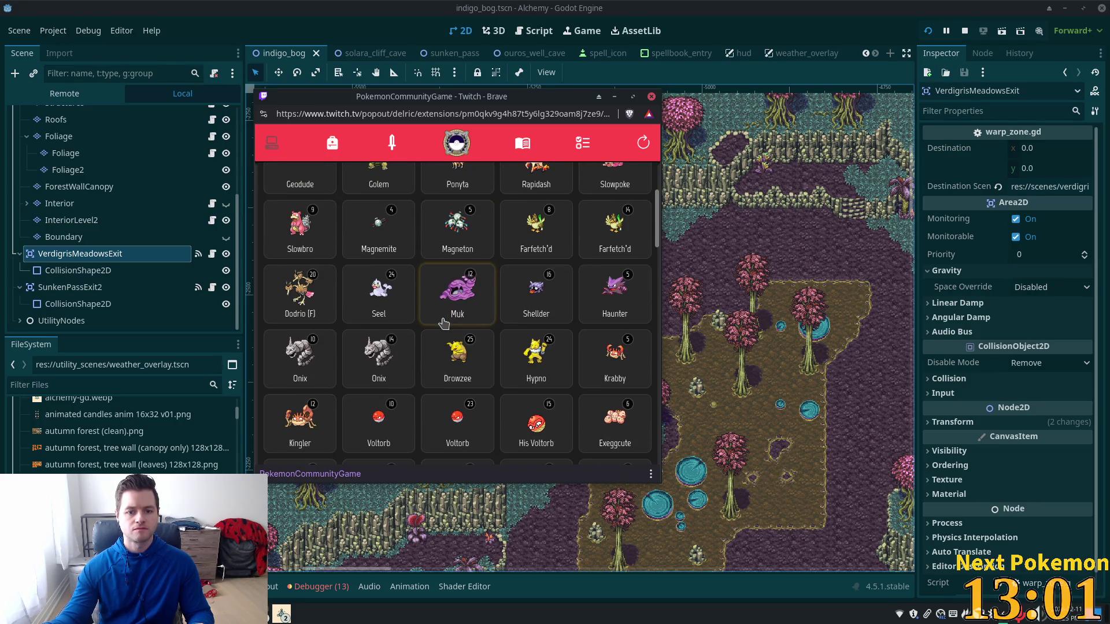
scroll(419, 351, down, 3)
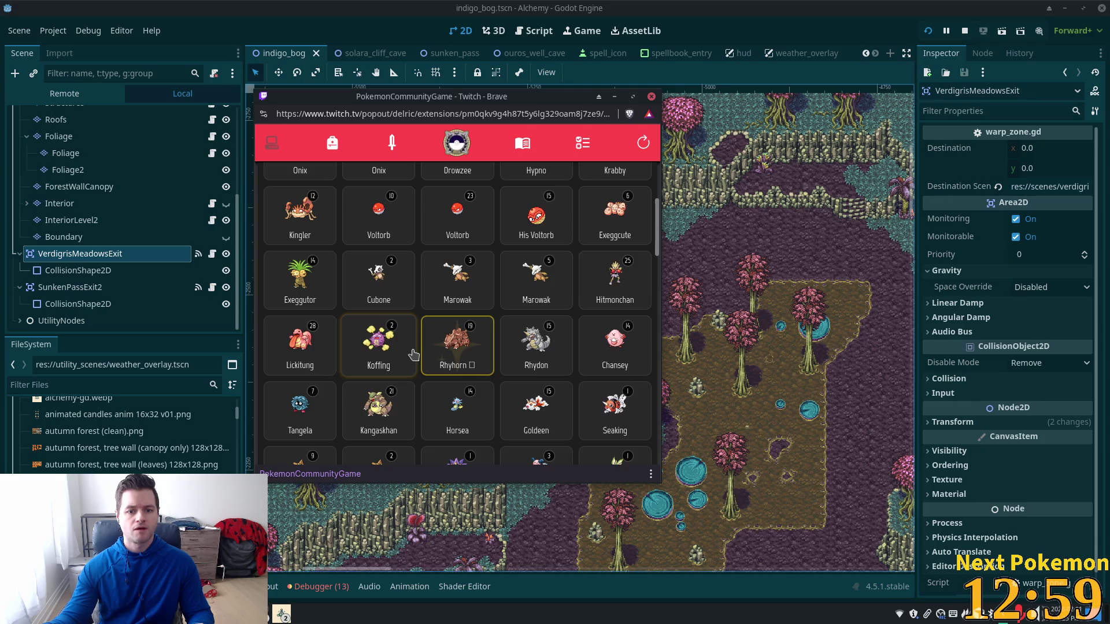
scroll(413, 354, down, 1)
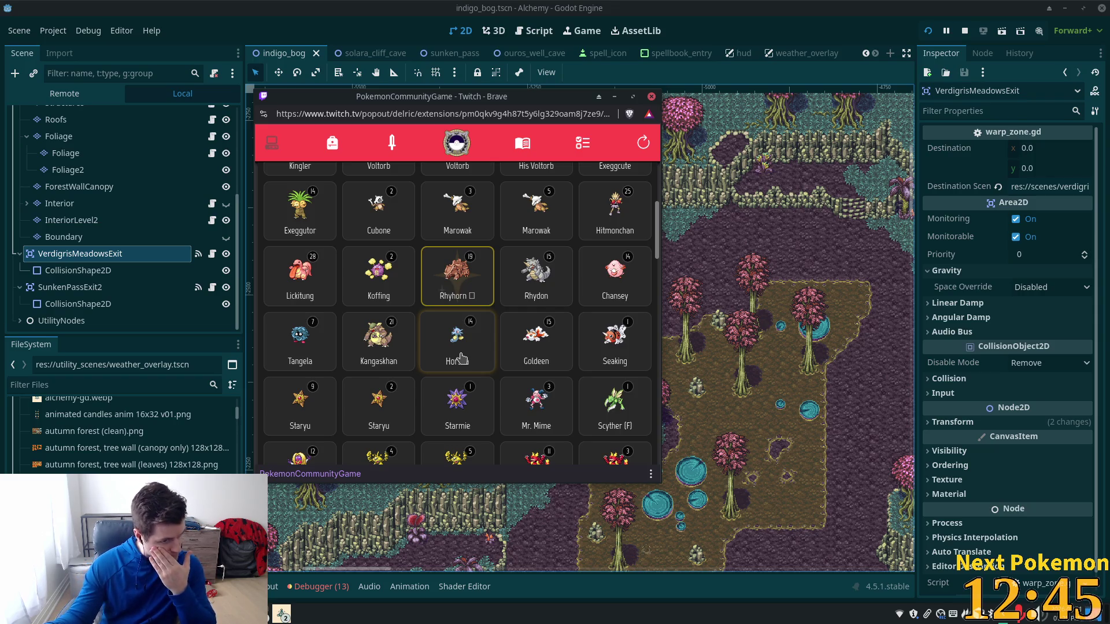
scroll(465, 360, down, 2)
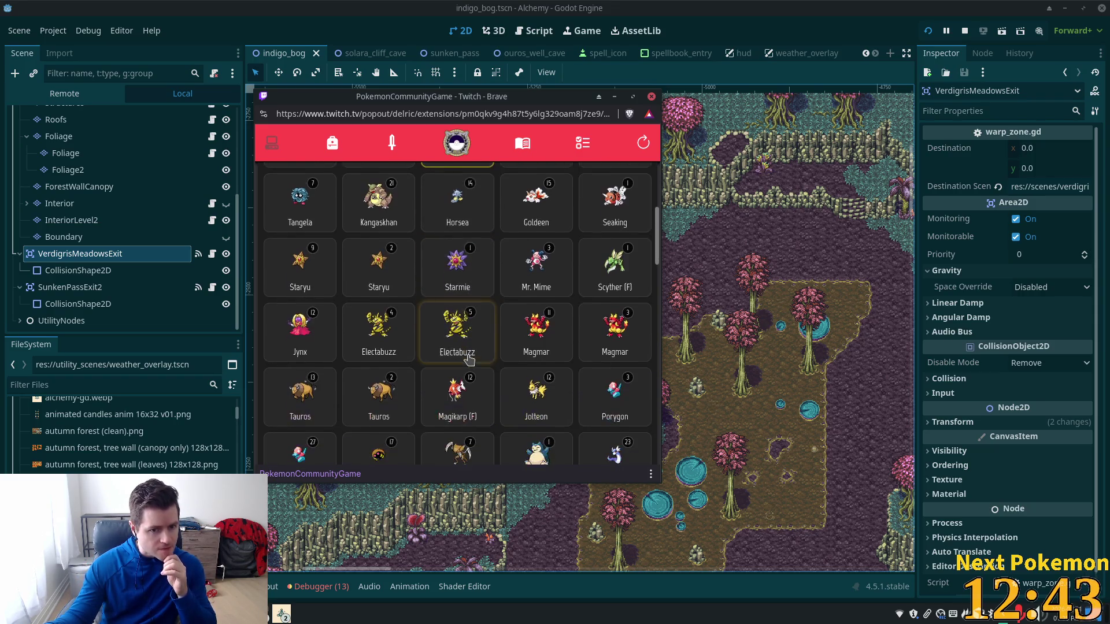
scroll(468, 359, down, 1)
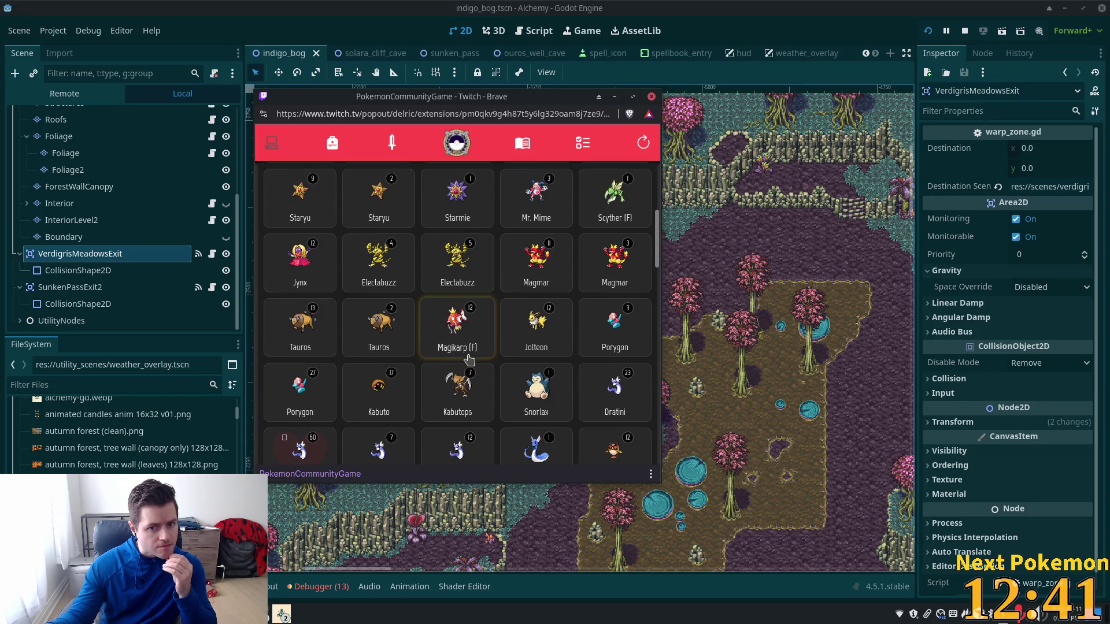
scroll(468, 360, down, 2)
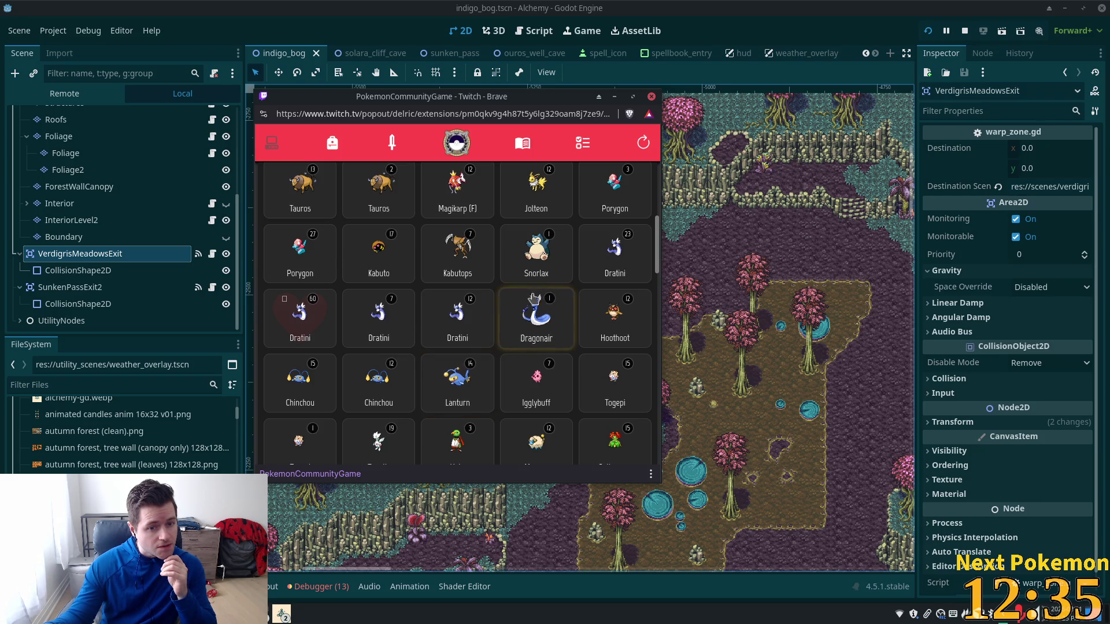
click(311, 318)
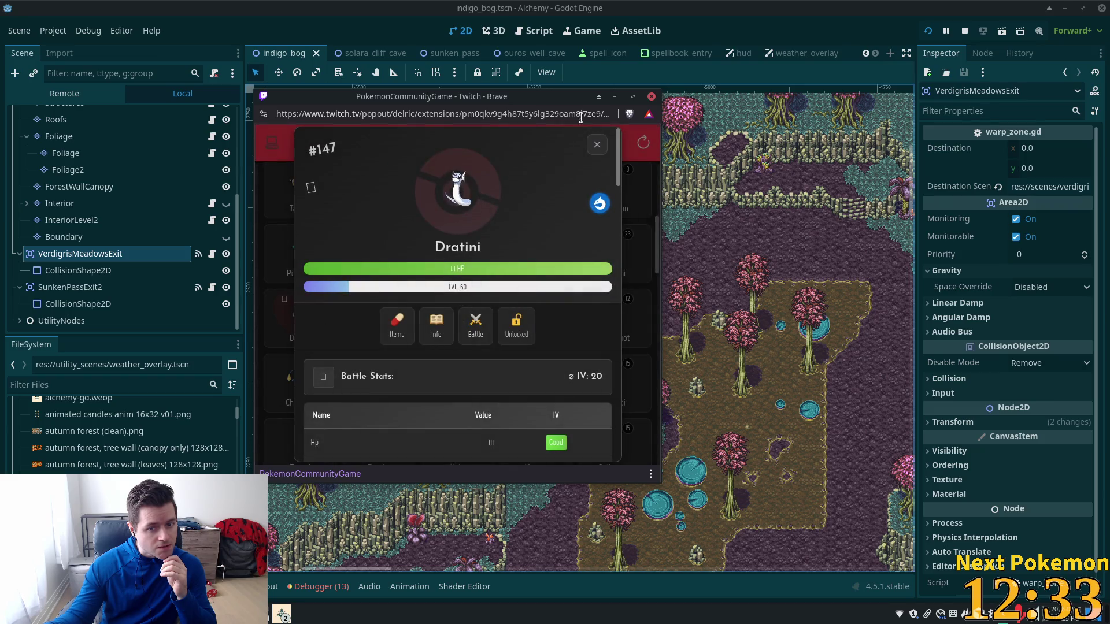
Close the level-60 Dratini and Wonder Trade away the level-23 Dratini
click(596, 146)
click(540, 273)
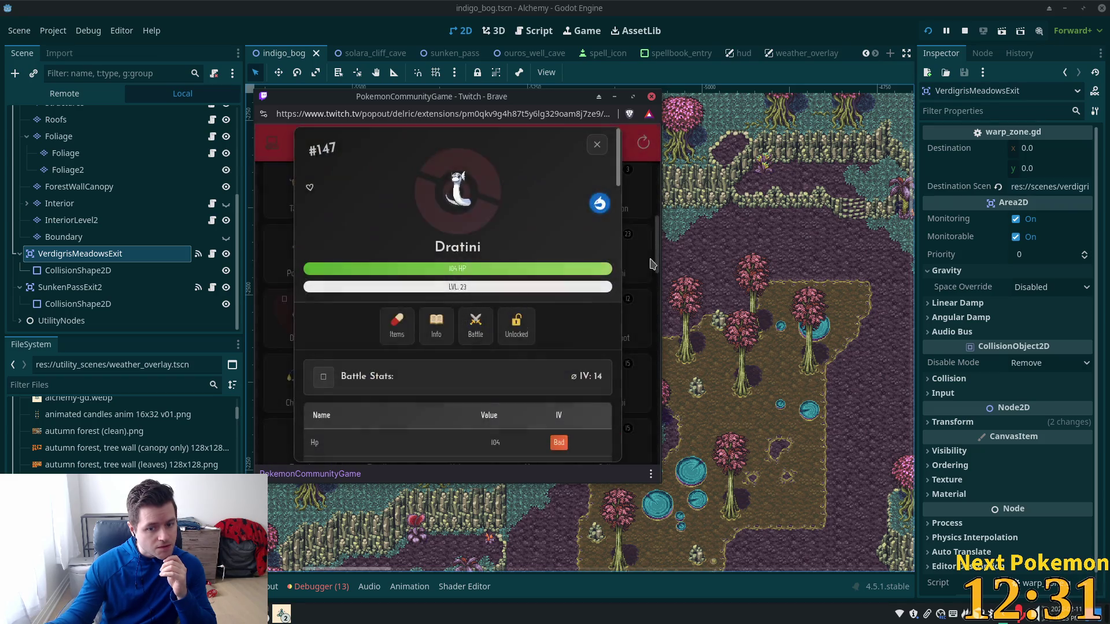
scroll(462, 364, down, 10)
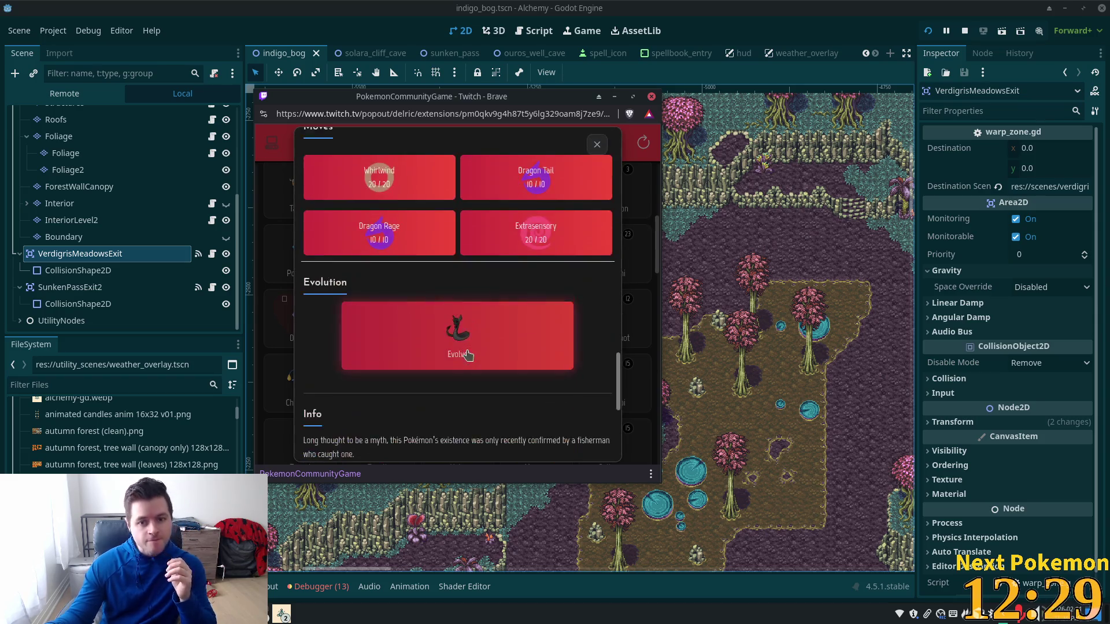
click(469, 443)
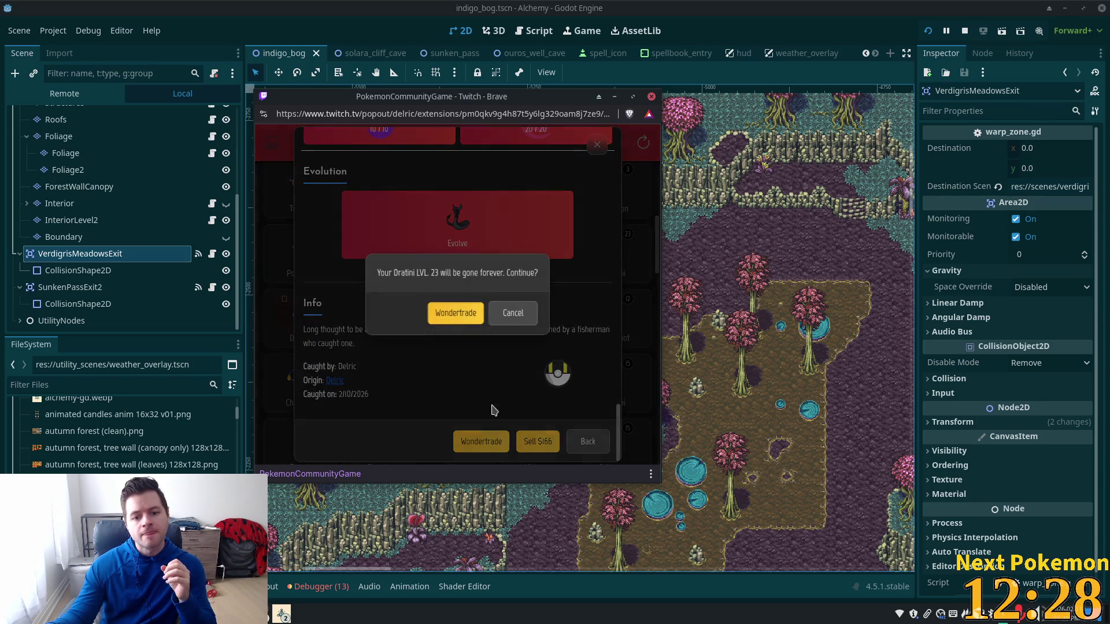
click(448, 314)
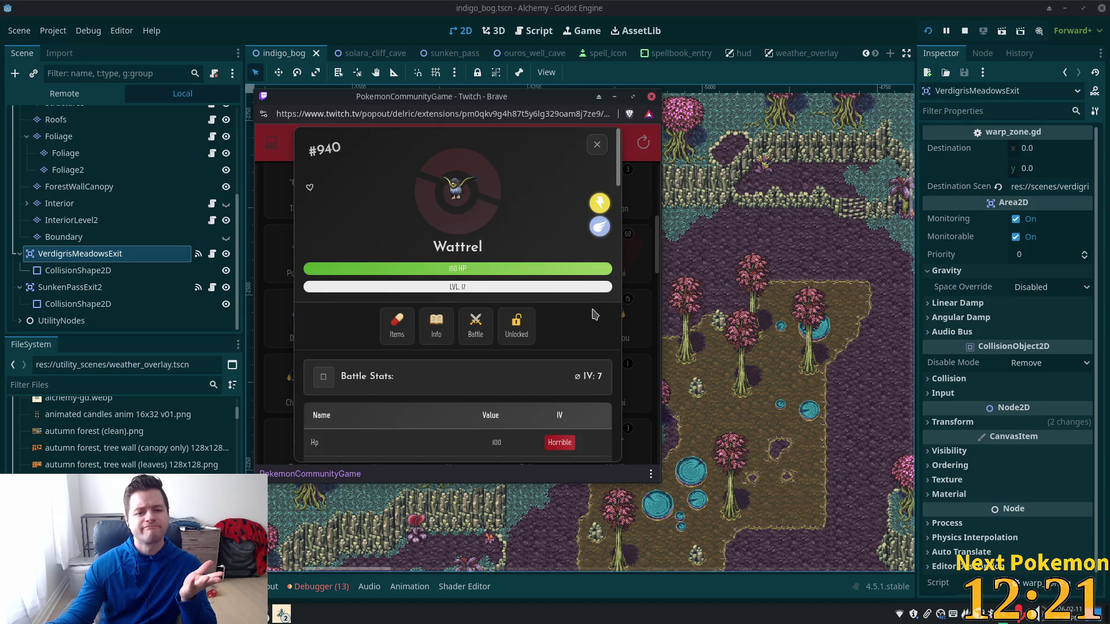
Review the received level-17 Wattrel's info and base stats, then close its card
click(446, 325)
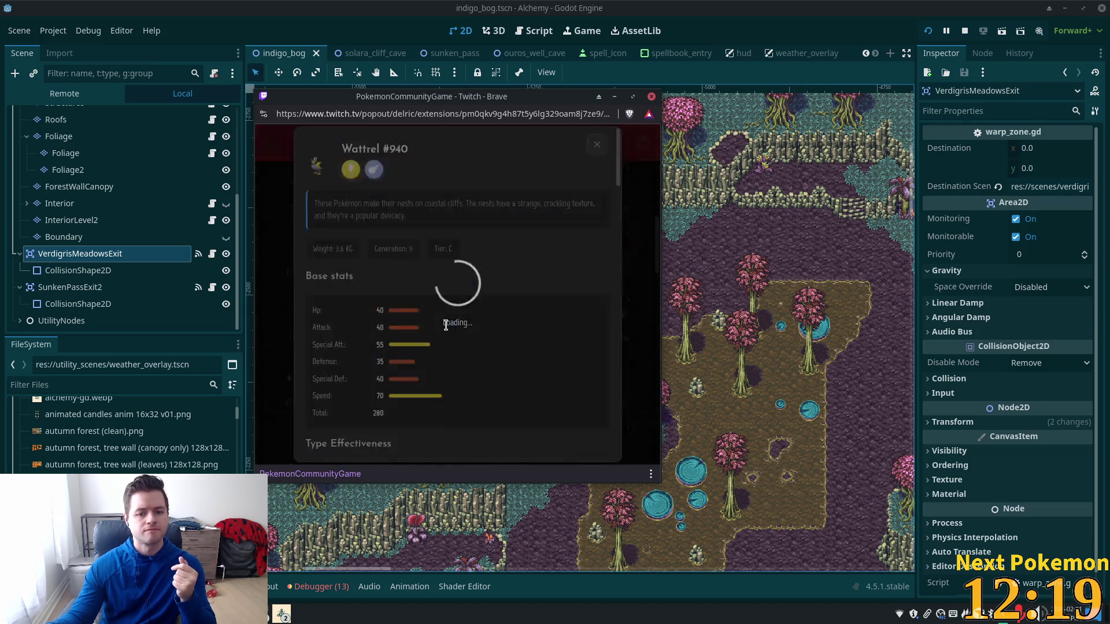
scroll(506, 289, down, 2)
click(596, 144)
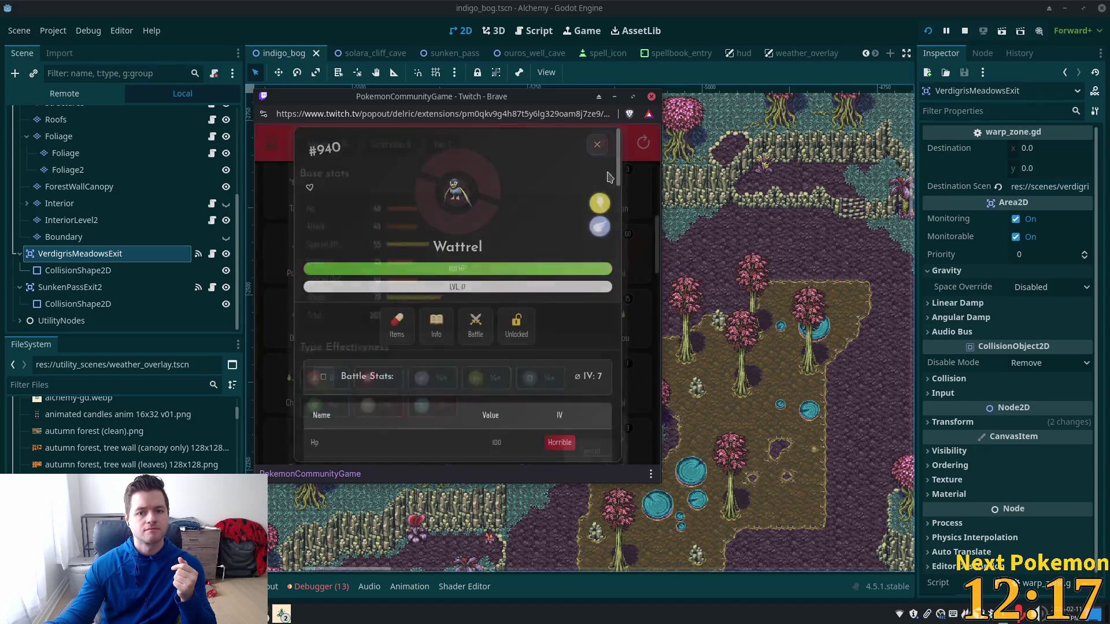
click(600, 150)
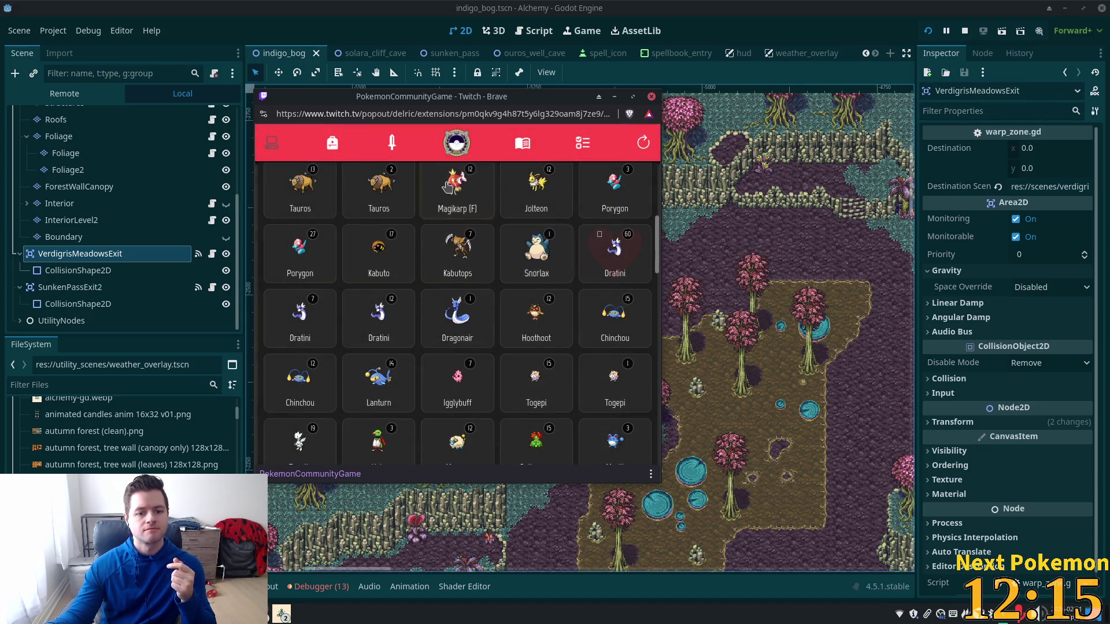
Scroll through the rest of the Pokémon grid, then return to the Godot editor's Indigo Bog map
scroll(520, 341, down, 5)
scroll(517, 332, down, 2)
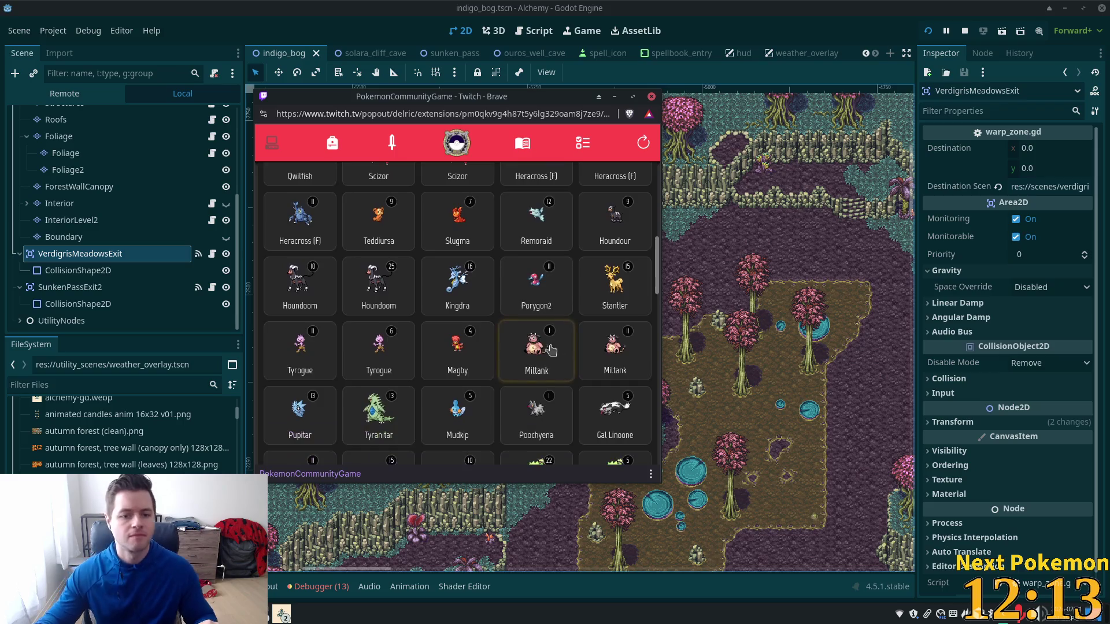
scroll(509, 358, down, 1)
scroll(509, 361, down, 5)
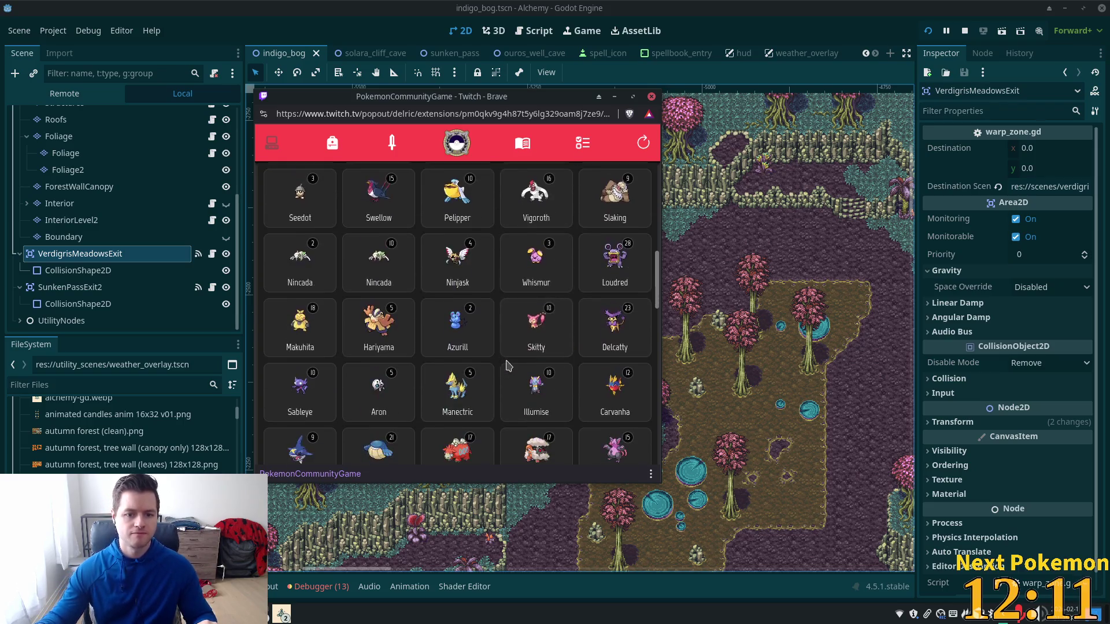
scroll(507, 365, down, 5)
scroll(509, 366, down, 5)
scroll(509, 364, down, 1)
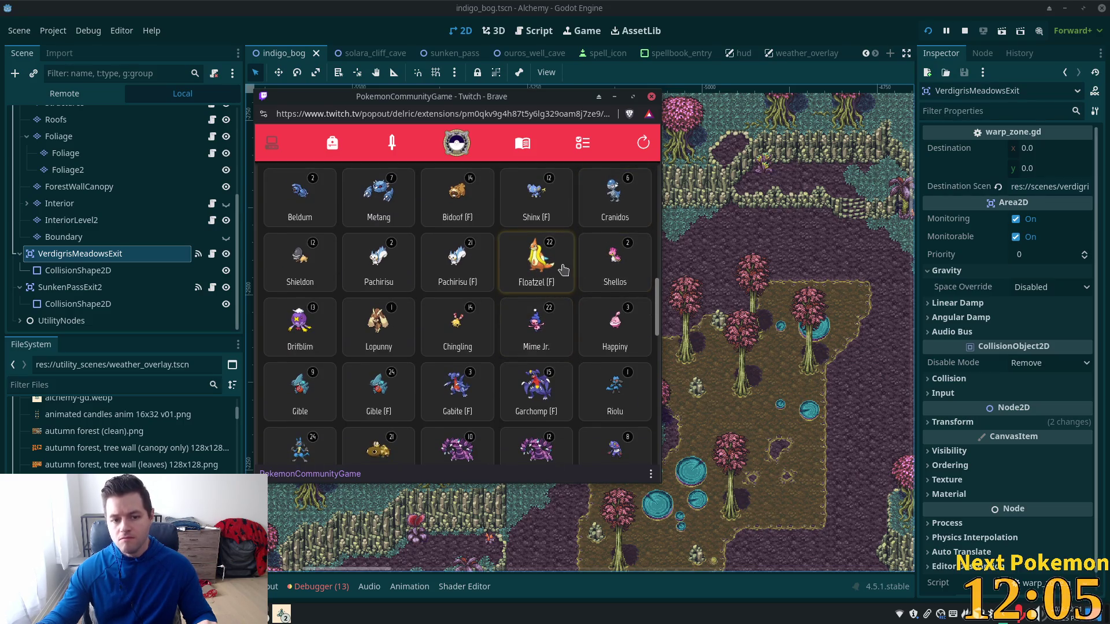
scroll(565, 281, down, 2)
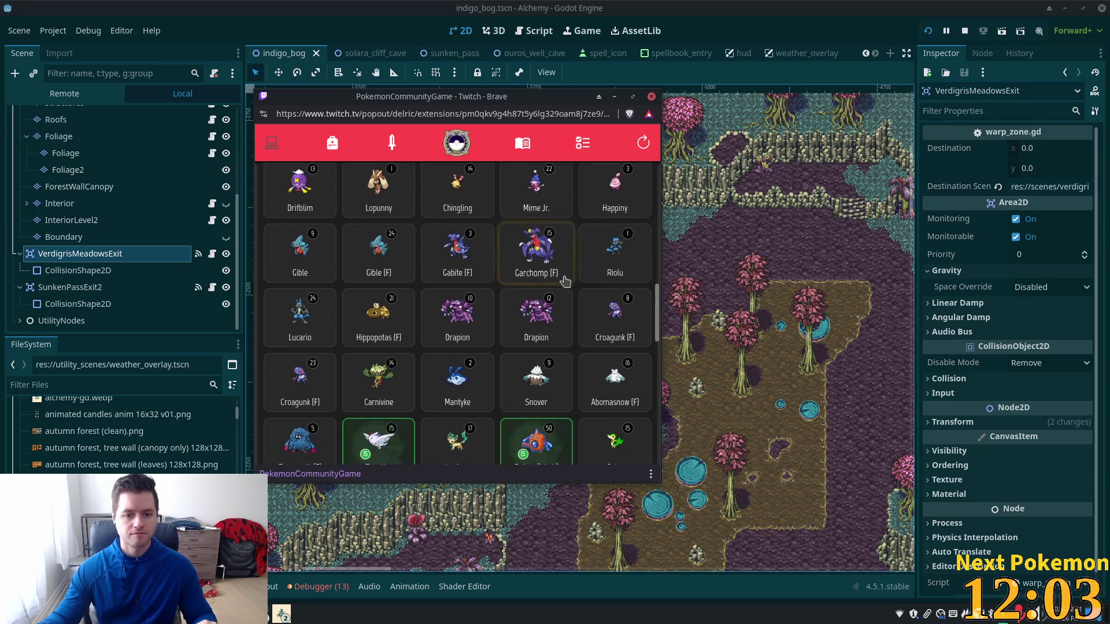
scroll(564, 281, down, 10)
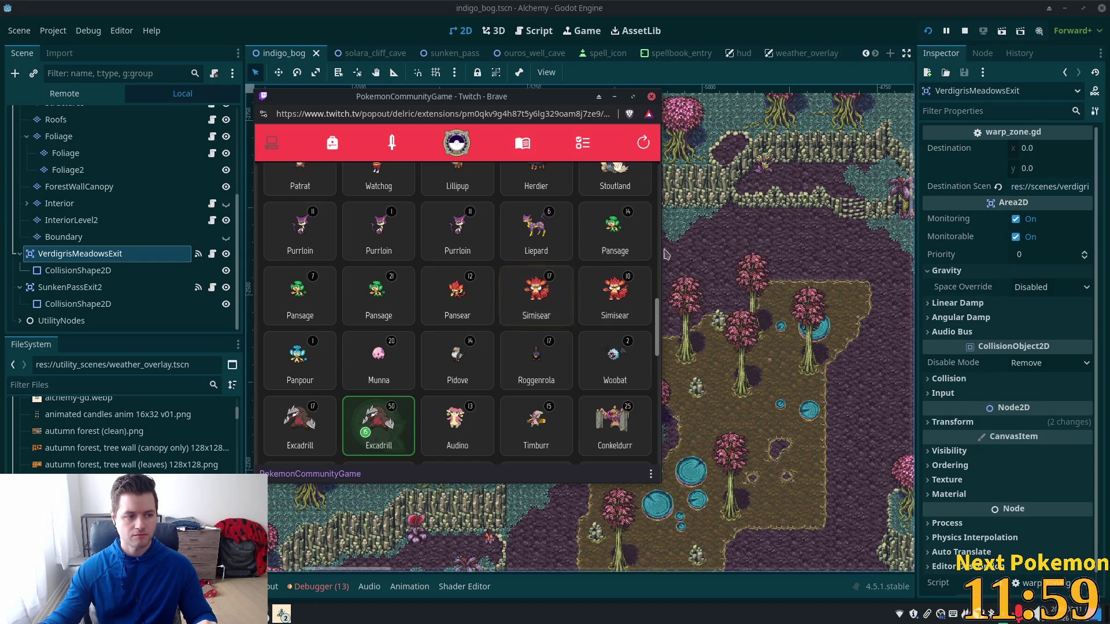
click(812, 33)
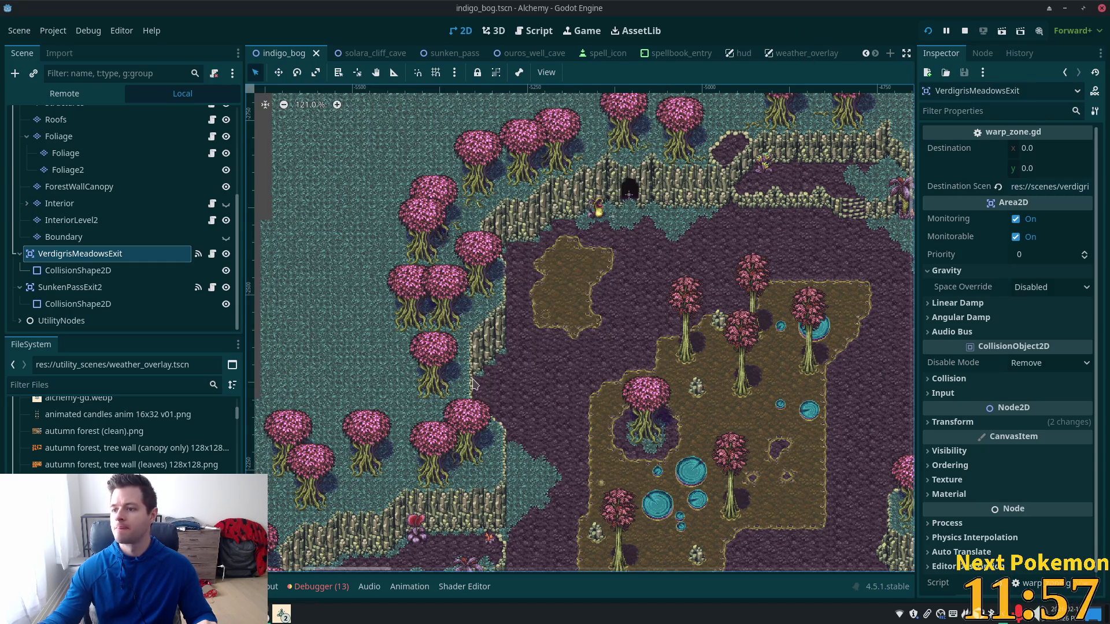
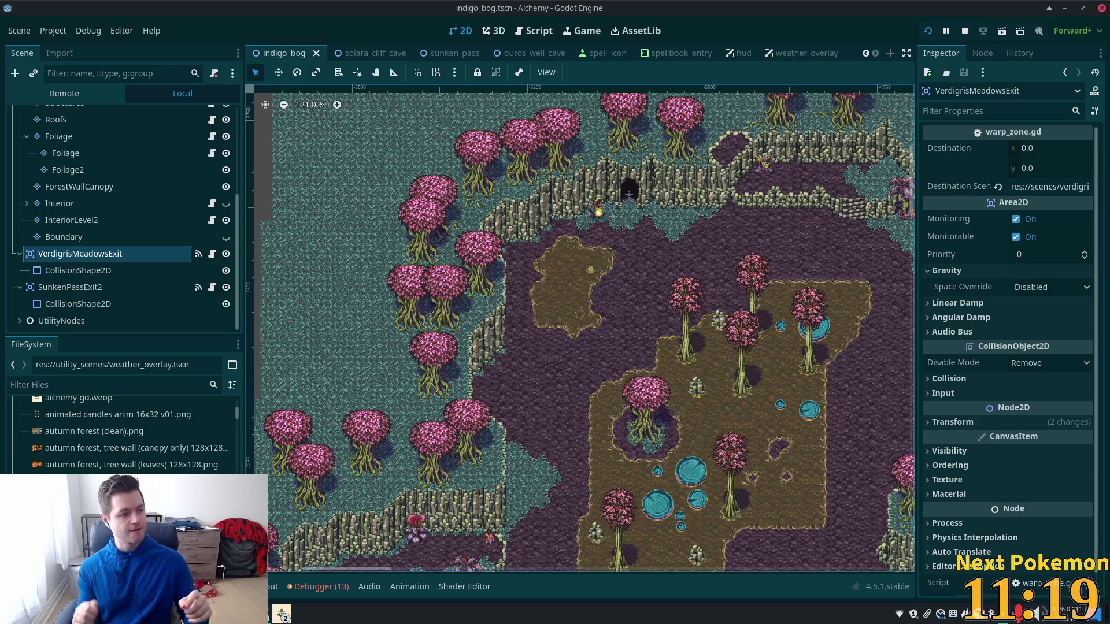
Duplicate the SunkenPassExit2 warp zone with Ctrl+D, creating SunkenPassExit3 with its own CollisionShape2D
scroll(489, 402, down, 10)
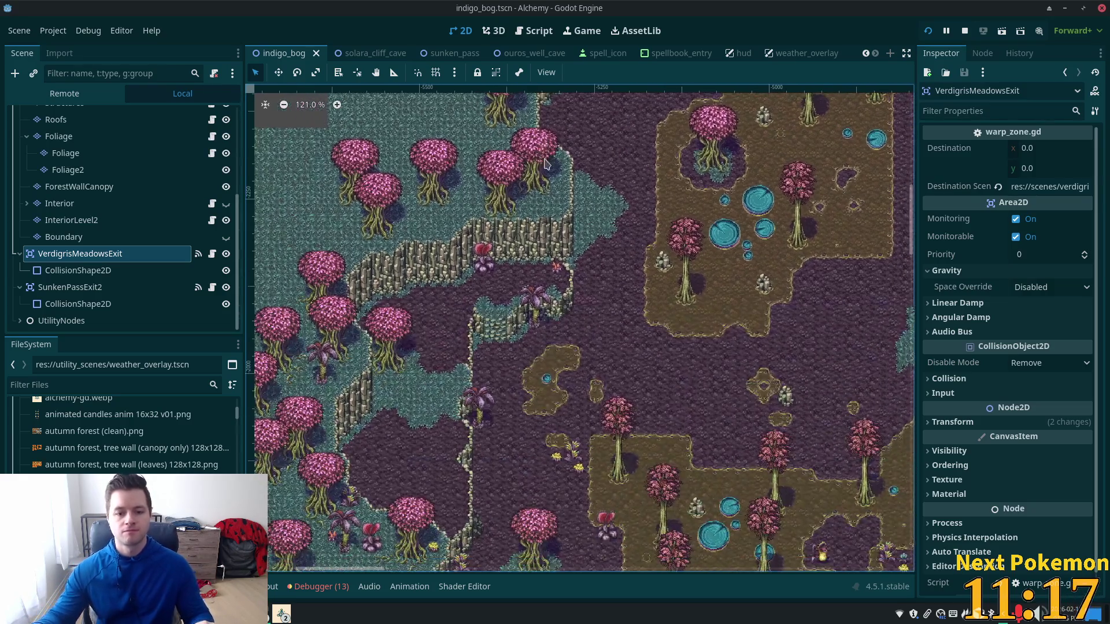
scroll(654, 535, left, 4)
scroll(655, 536, up, 3)
scroll(654, 535, right, 3)
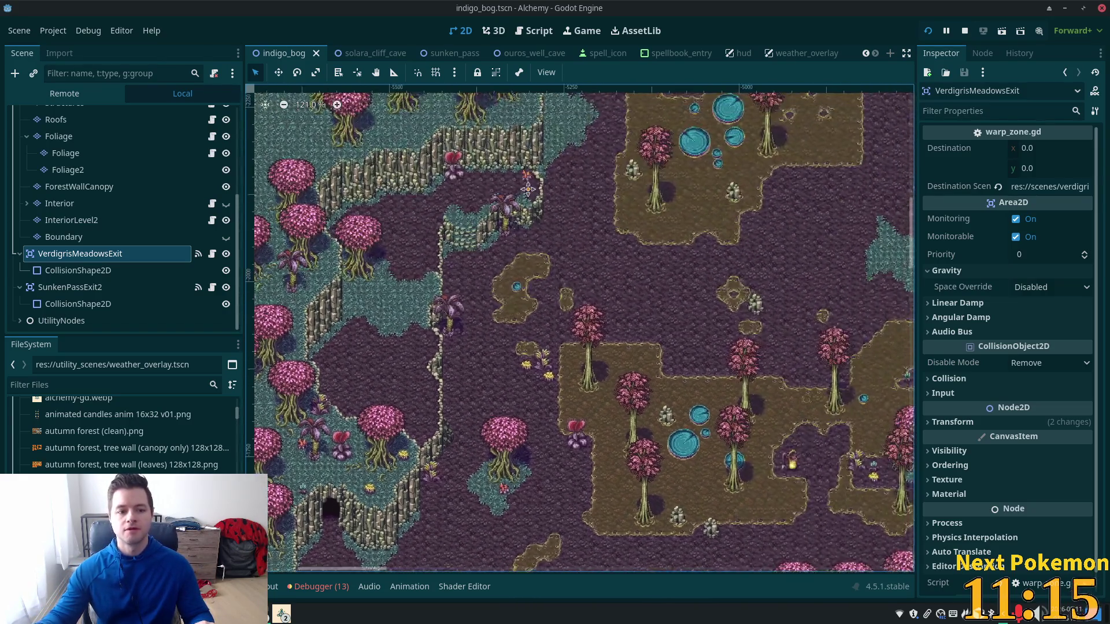
click(70, 287)
scroll(658, 188, down, 2)
scroll(658, 188, down, 2)
scroll(379, 366, up, 5)
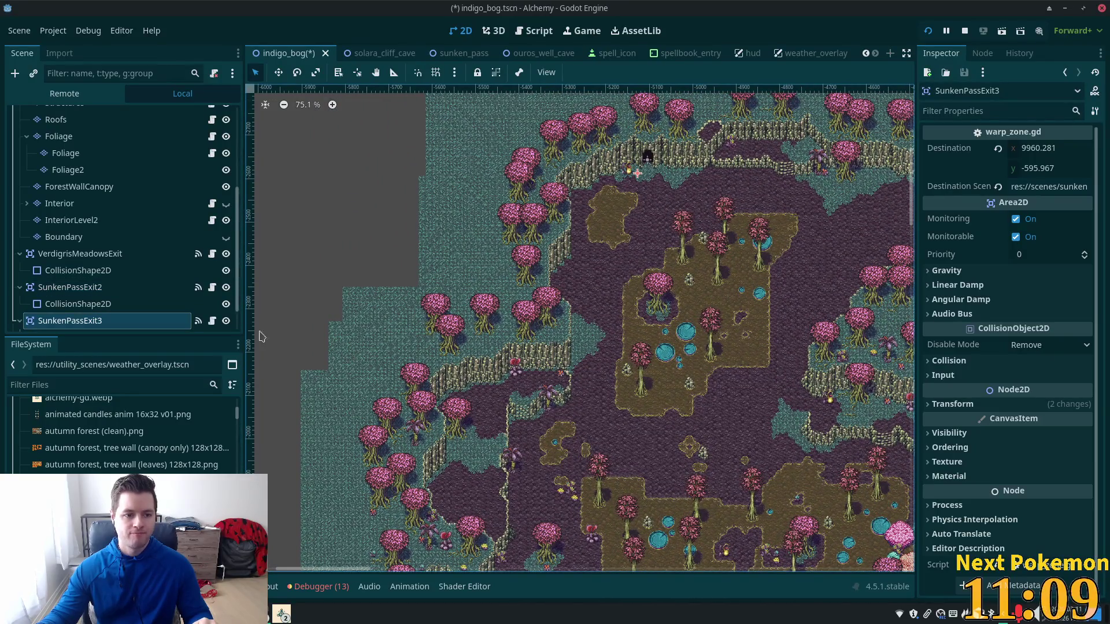
key(ctrl+d)
Rename the duplicated SunkenPassExit3 node to BogCaveExit
click(113, 293)
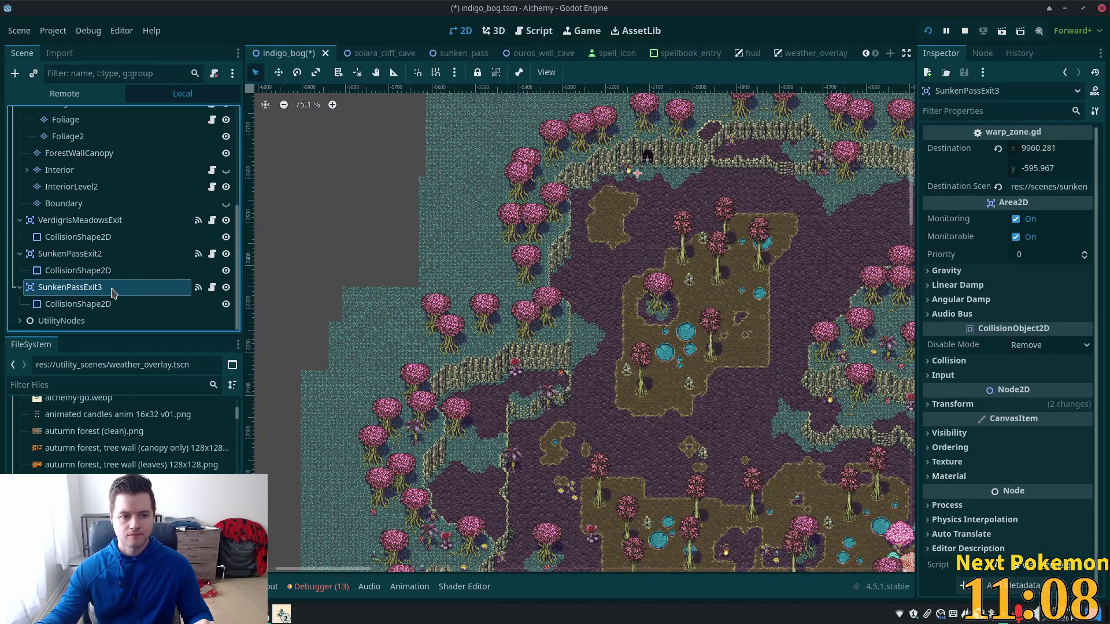
double_click(84, 291)
click(90, 286)
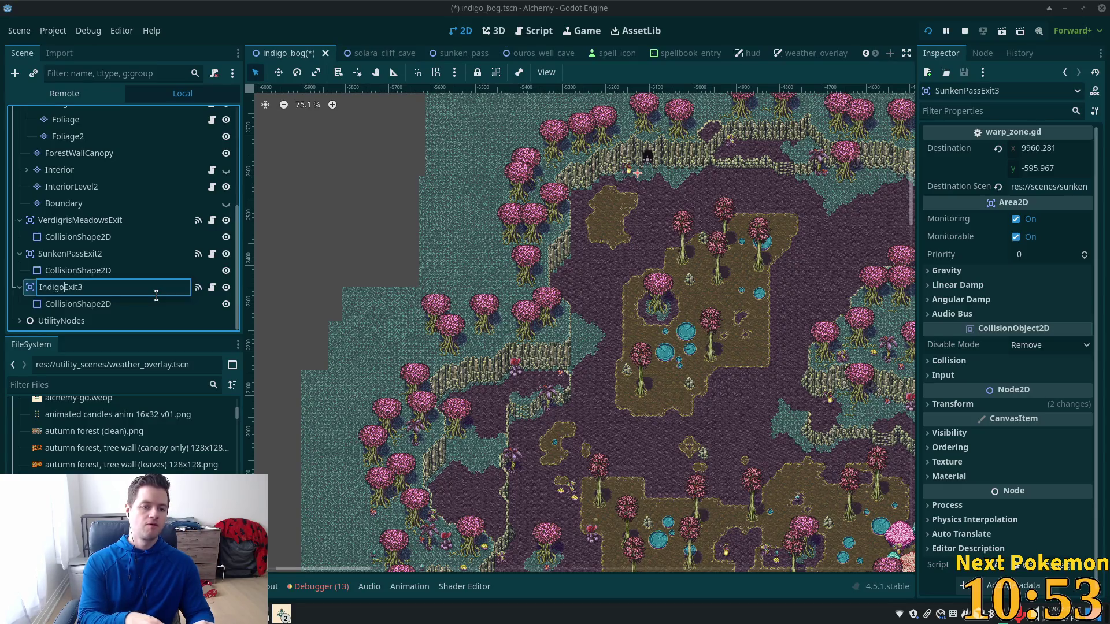
text(gCave)
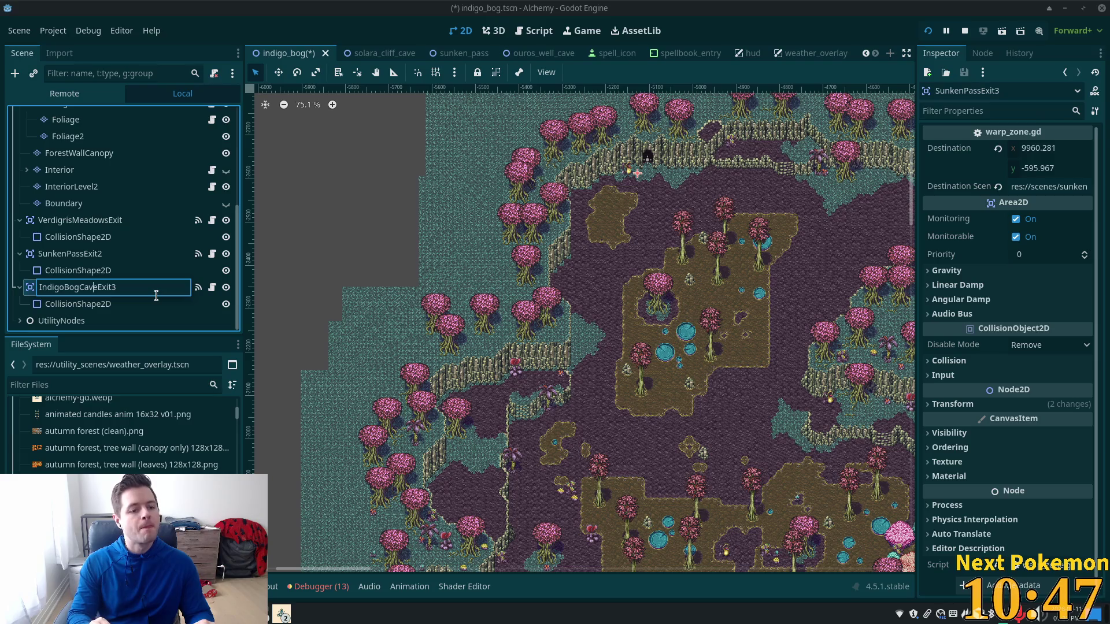
key(Left)
key(Left)
key(Left)
key(shift+Left)
key(shift+Left)
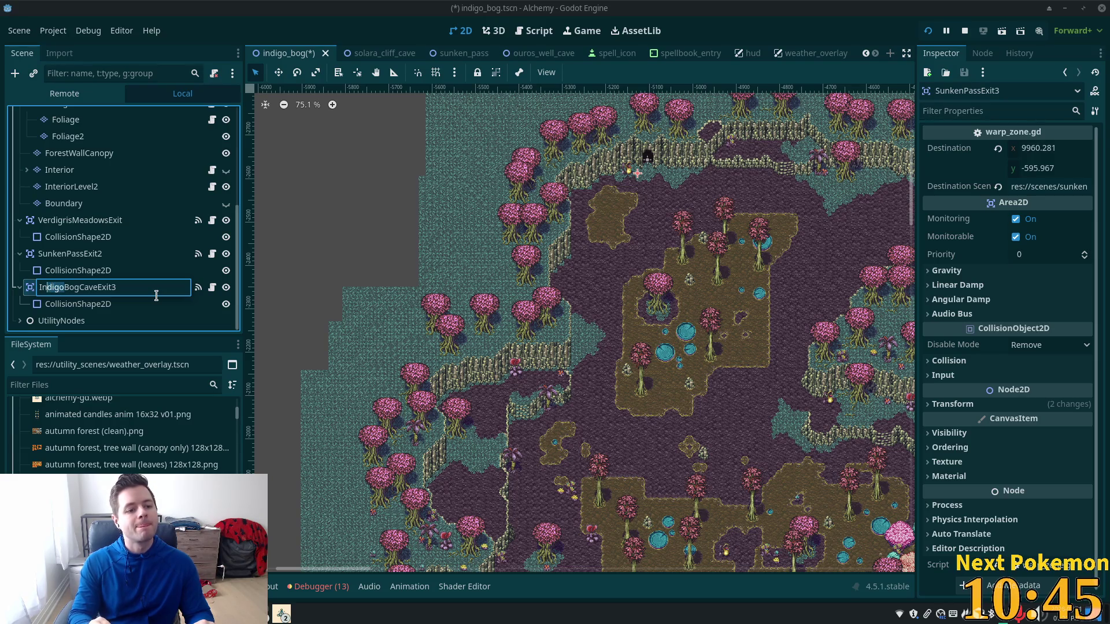
text(g)
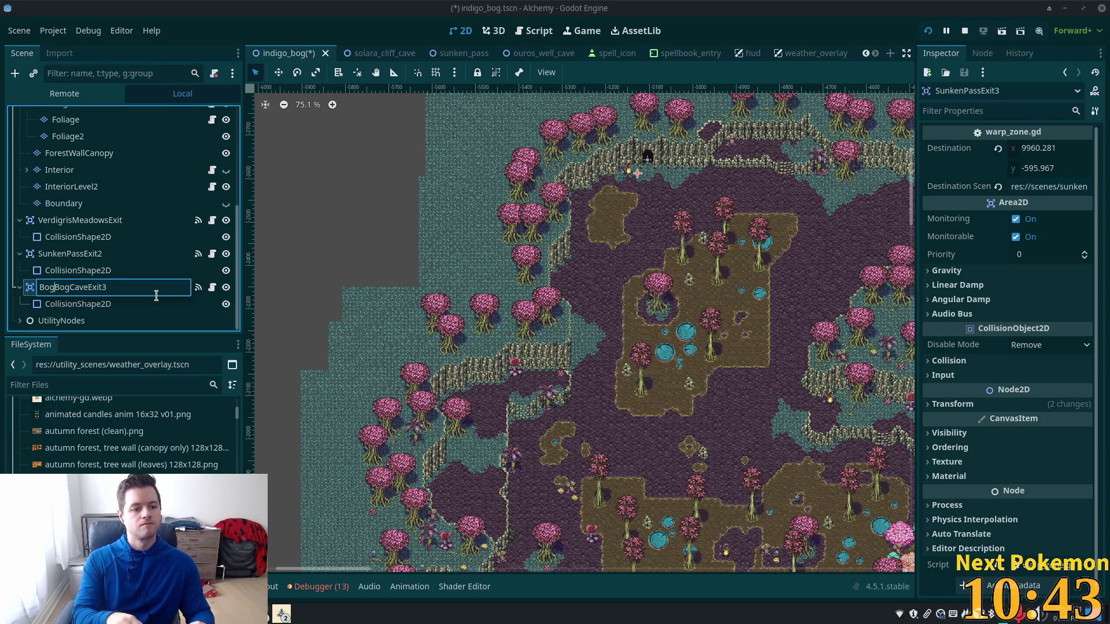
key(BackSpace)
key(BackSpace)
key(End)
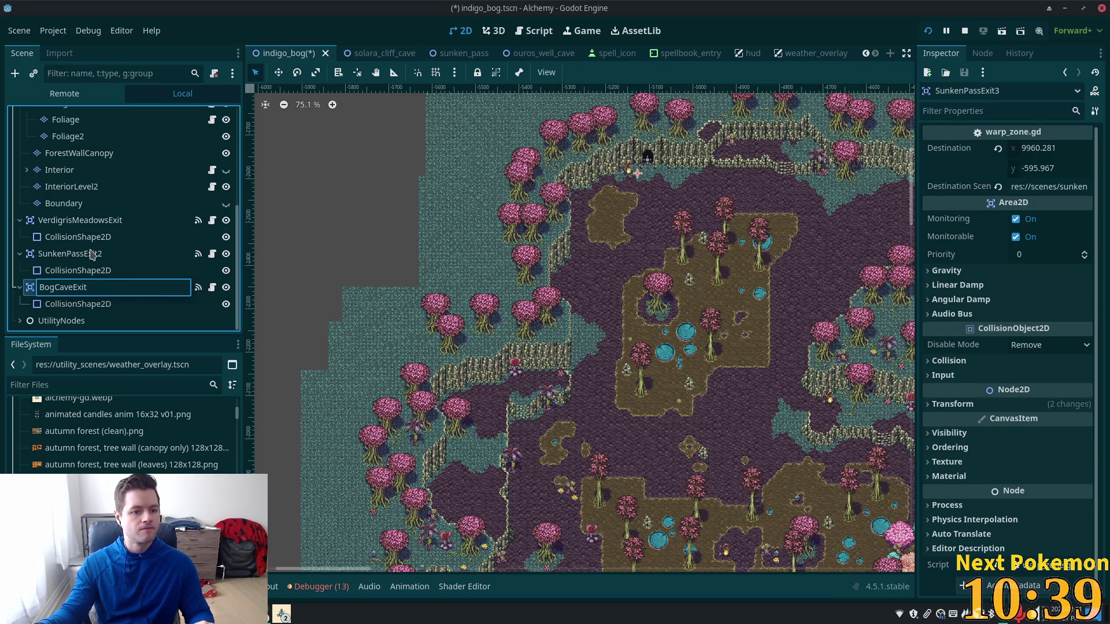
Rename SunkenPassExit2 to SunkenPassExit
click(121, 254)
click(123, 259)
key(End)
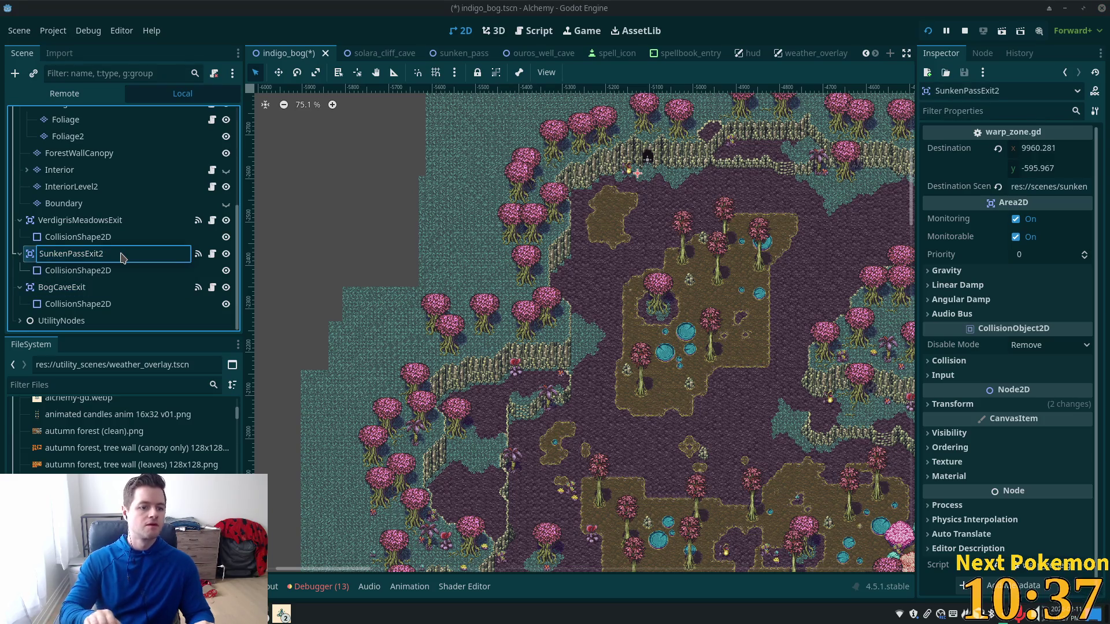
key(Return)
click(58, 303)
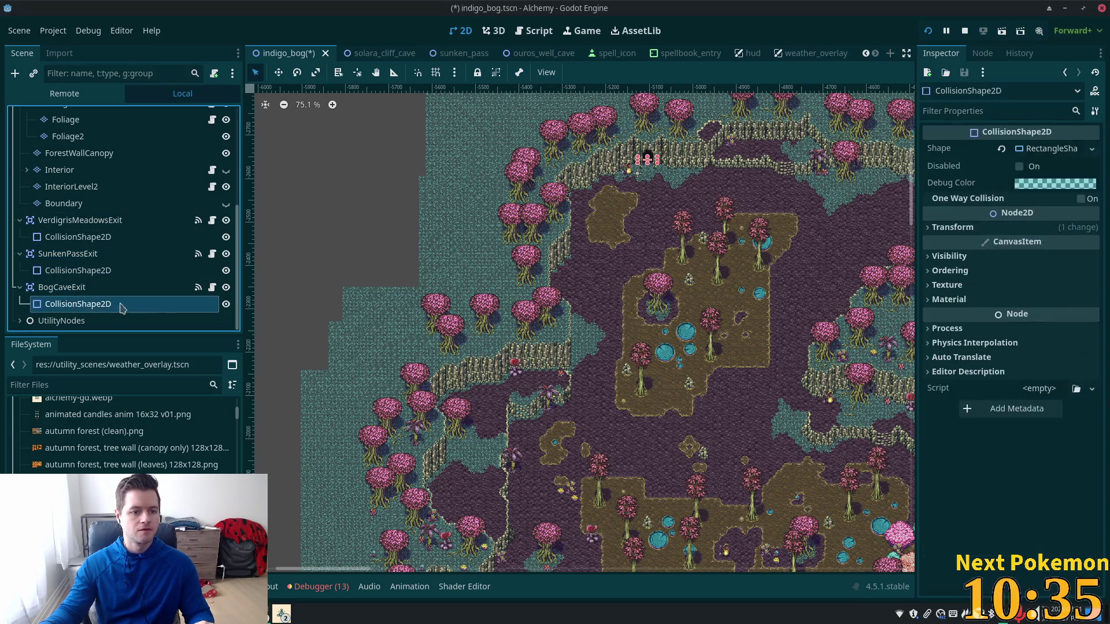
Make BogCaveExit's RectangleShape2D unique, then pan to the grass and pink forest east of the bog
right_click(1072, 150)
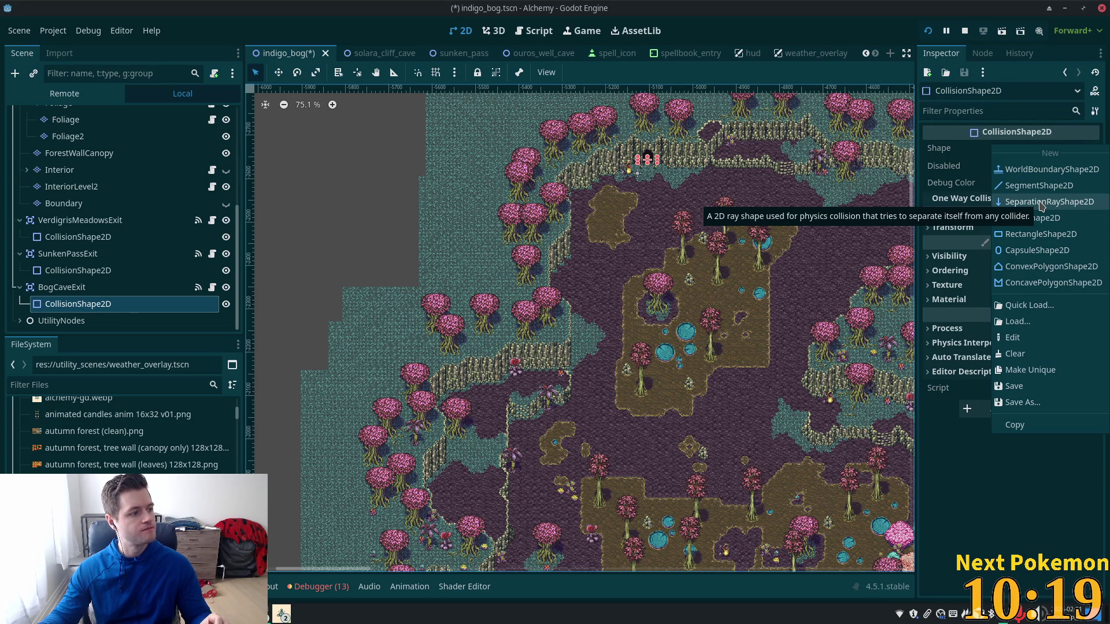
click(1044, 372)
scroll(644, 328, down, 5)
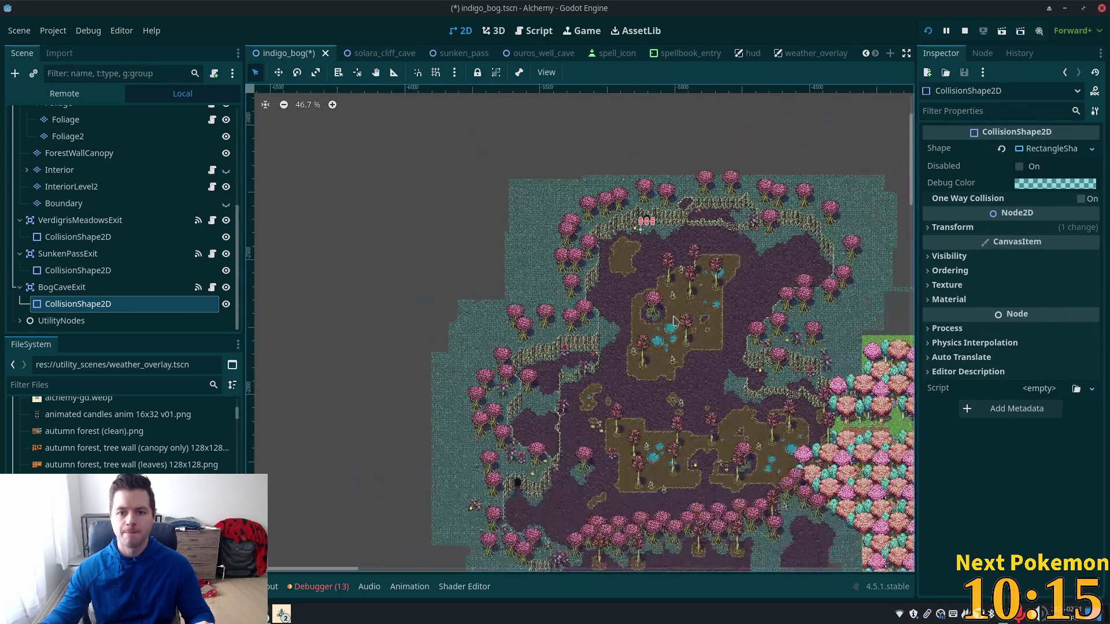
scroll(659, 271, up, 1)
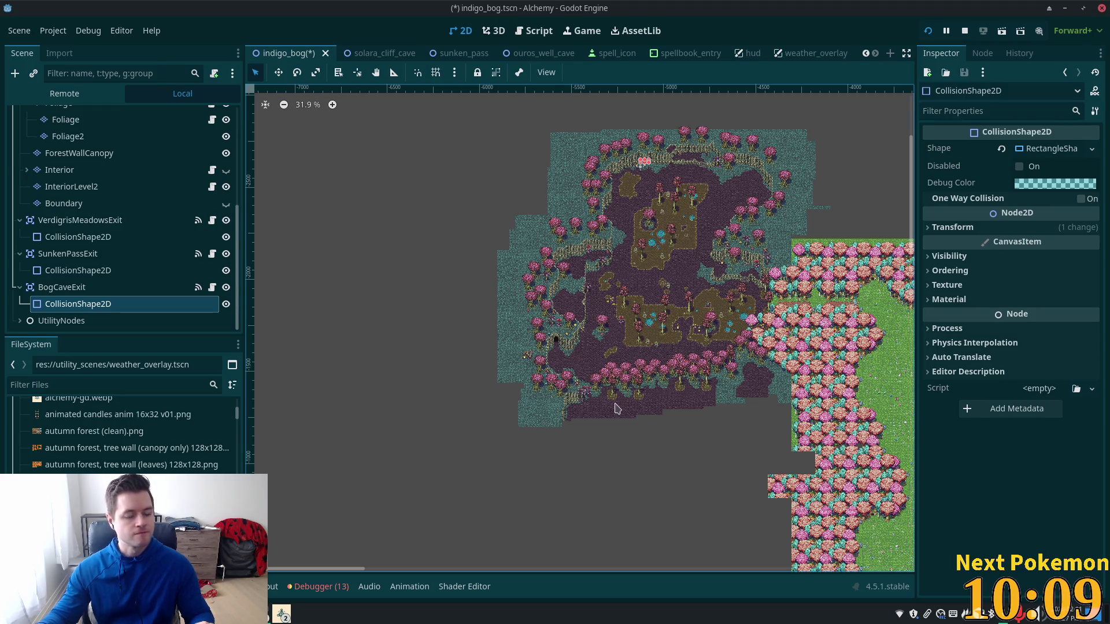
scroll(560, 322, right, 10)
scroll(509, 325, up, 2)
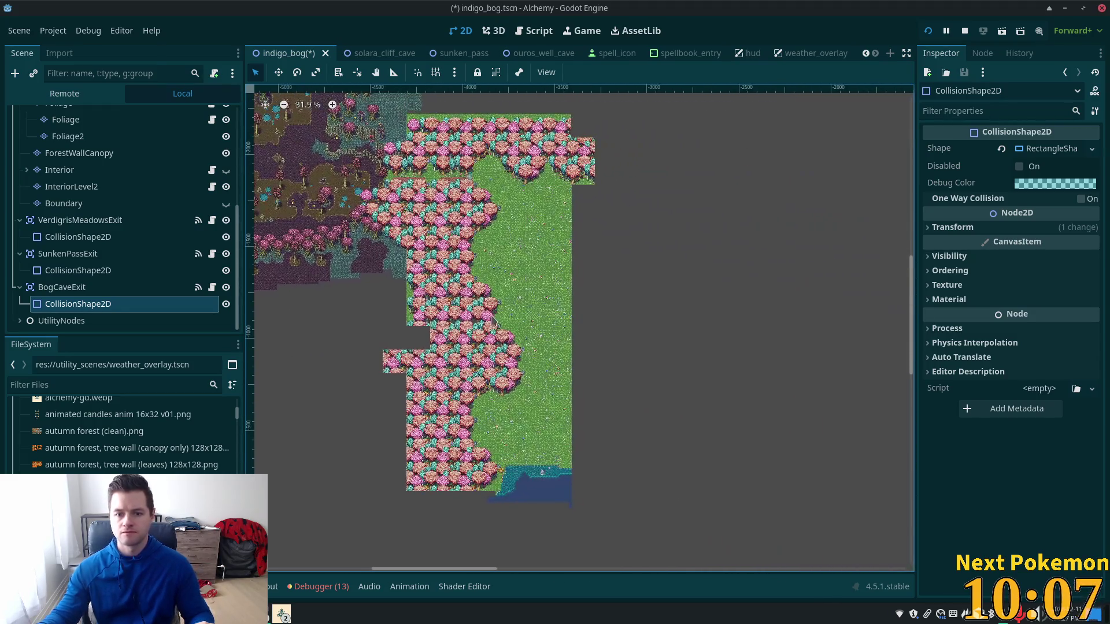
scroll(578, 324, left, 5)
scroll(129, 190, up, 5)
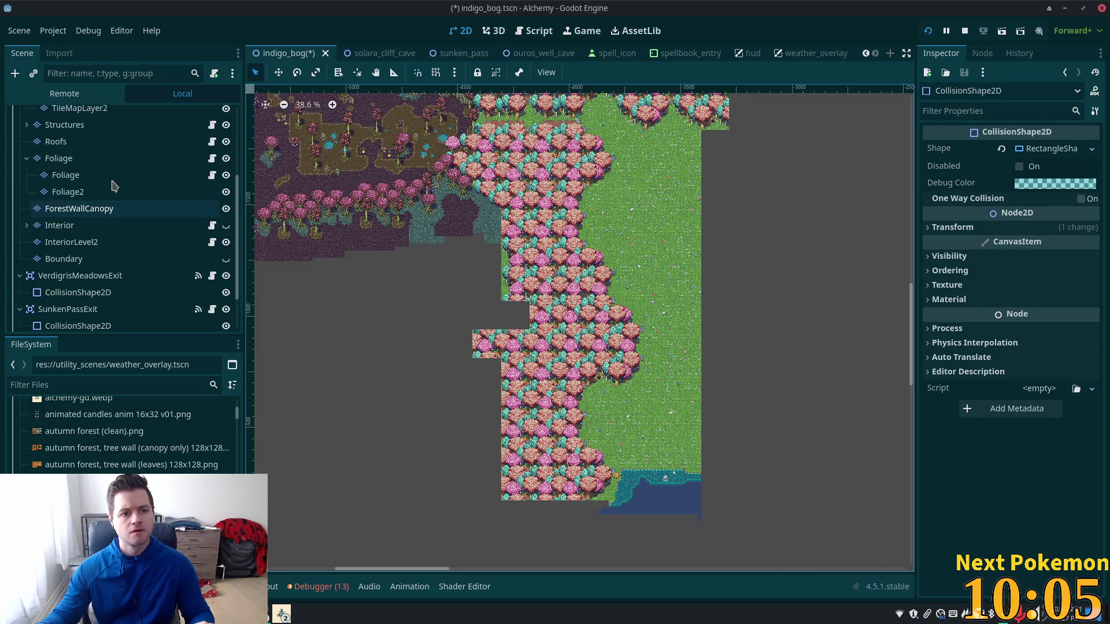
scroll(129, 185, up, 4)
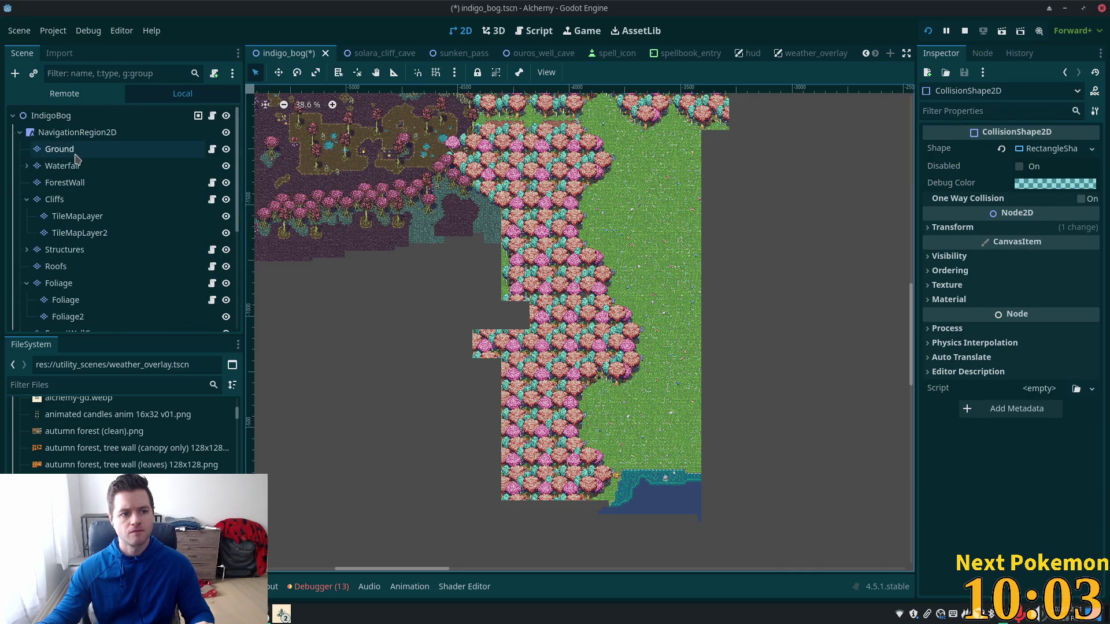
Erase a rectangle of Ground tiles from the grass area east of the bog
click(116, 149)
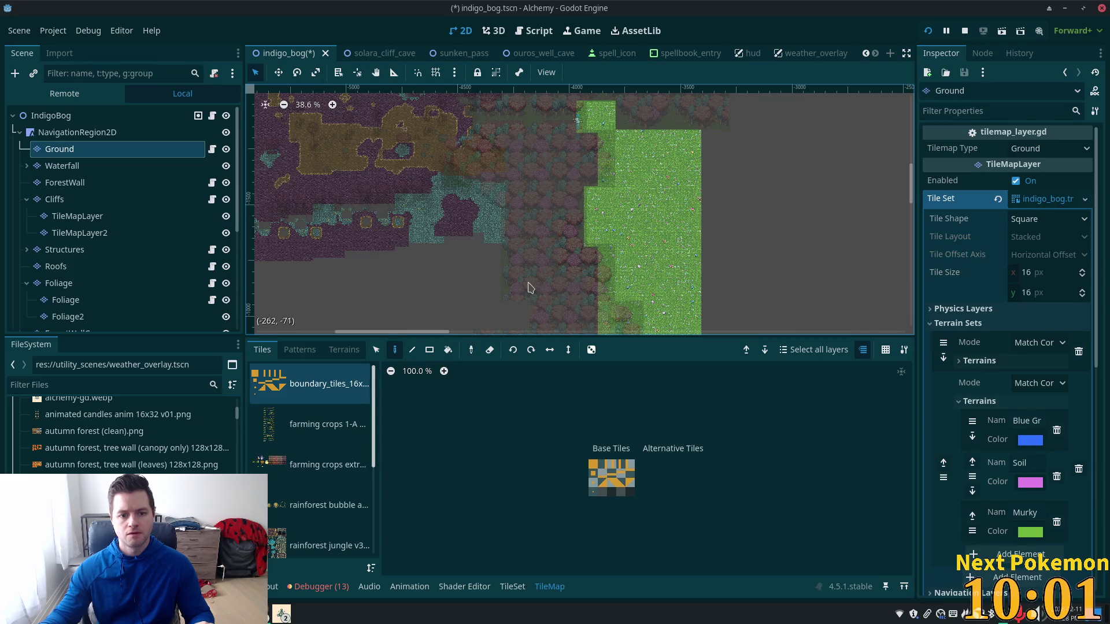
key(r)
mouse_move(469, 301)
mouse_down()
mouse_move(483, 203)
mouse_move(456, 191)
mouse_move(745, 310)
mouse_move(838, 516)
mouse_up()
scroll(789, 218, up, 5)
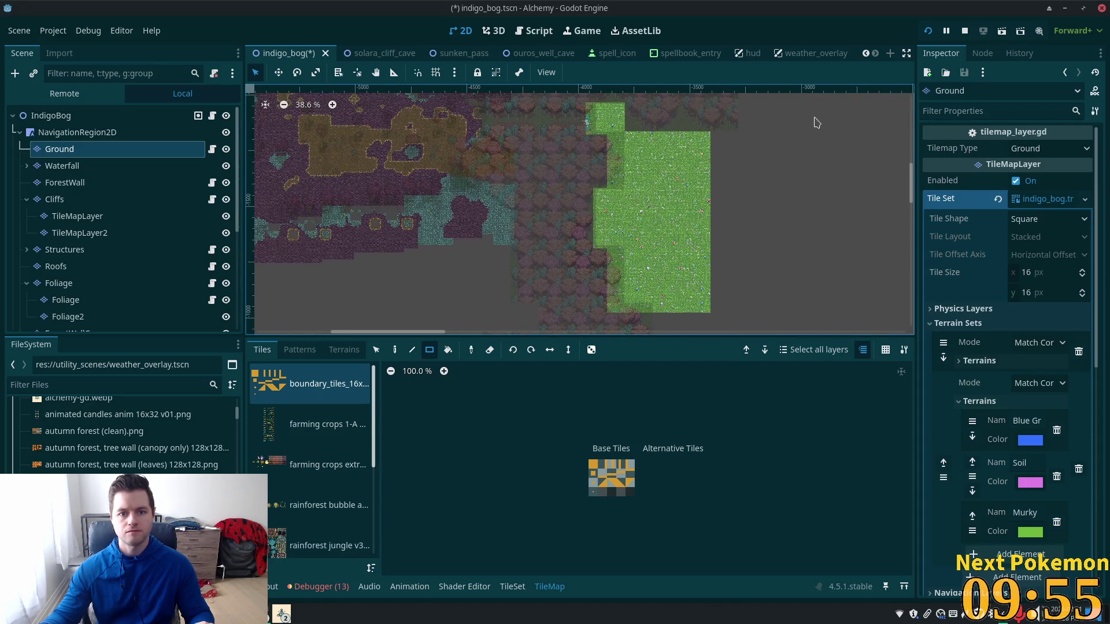
mouse_move(743, 235)
mouse_down()
mouse_move(702, 250)
mouse_move(554, 355)
mouse_move(582, 354)
mouse_up()
scroll(775, 186, down, 5)
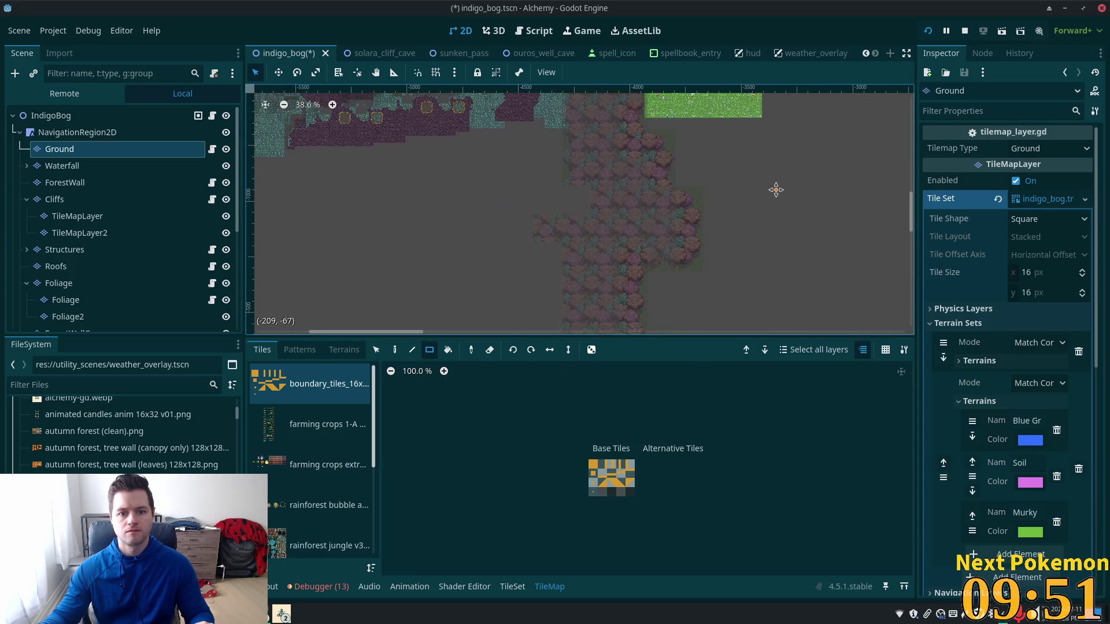
Erase the pink forest tiles east of the bog from the ForestWall and ForestWallCanopy layers
click(67, 183)
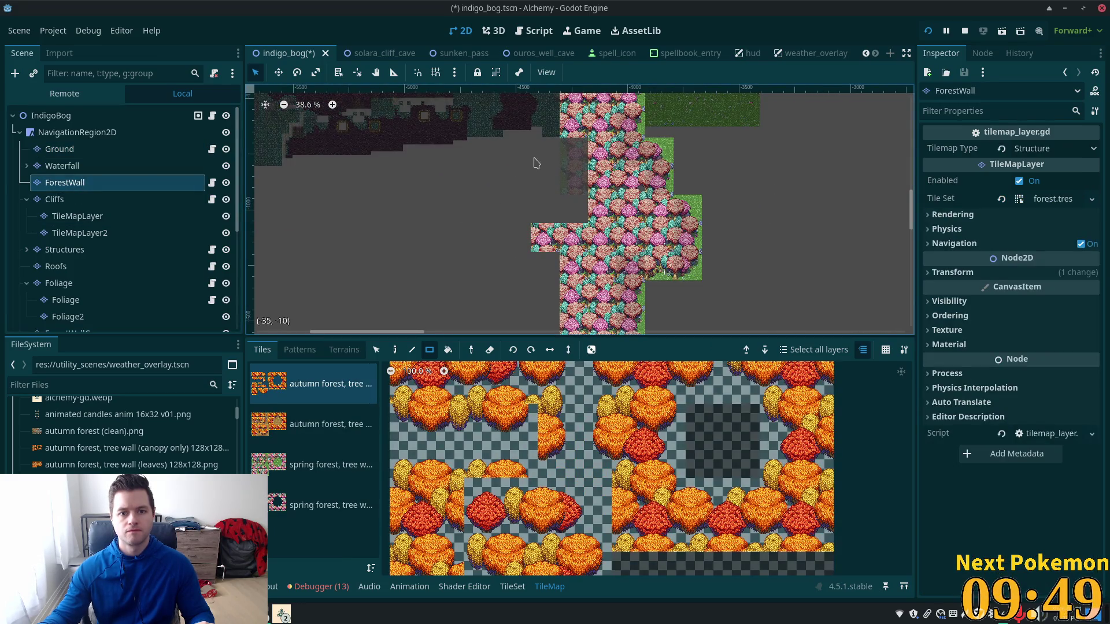
drag(503, 139, 880, 340)
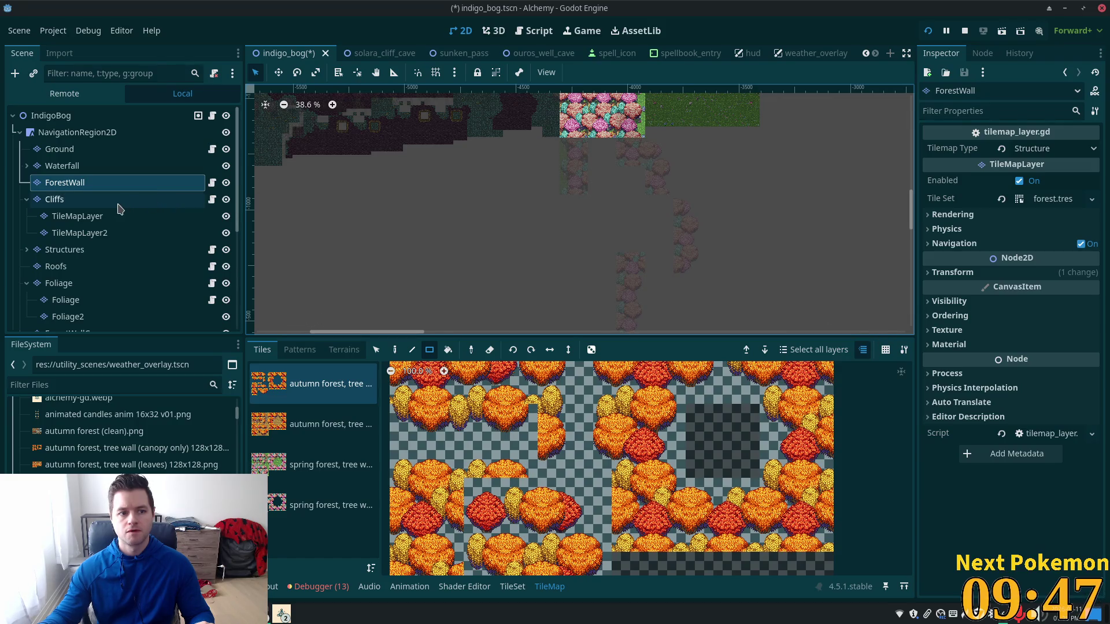
scroll(87, 266, down, 3)
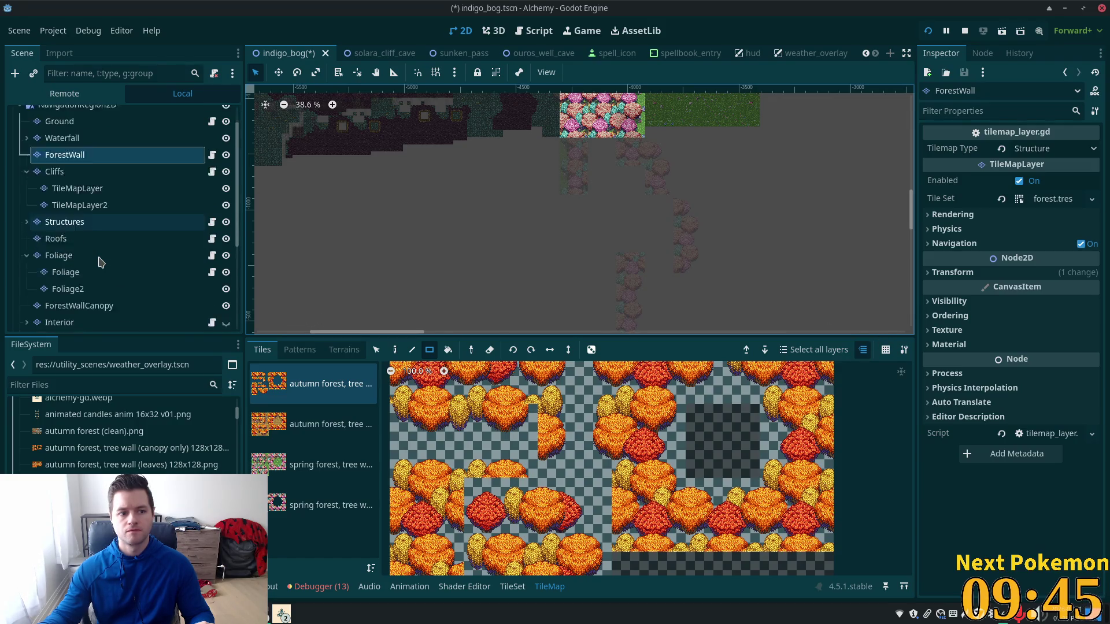
click(79, 249)
drag(535, 162, 853, 417)
scroll(792, 272, down, 5)
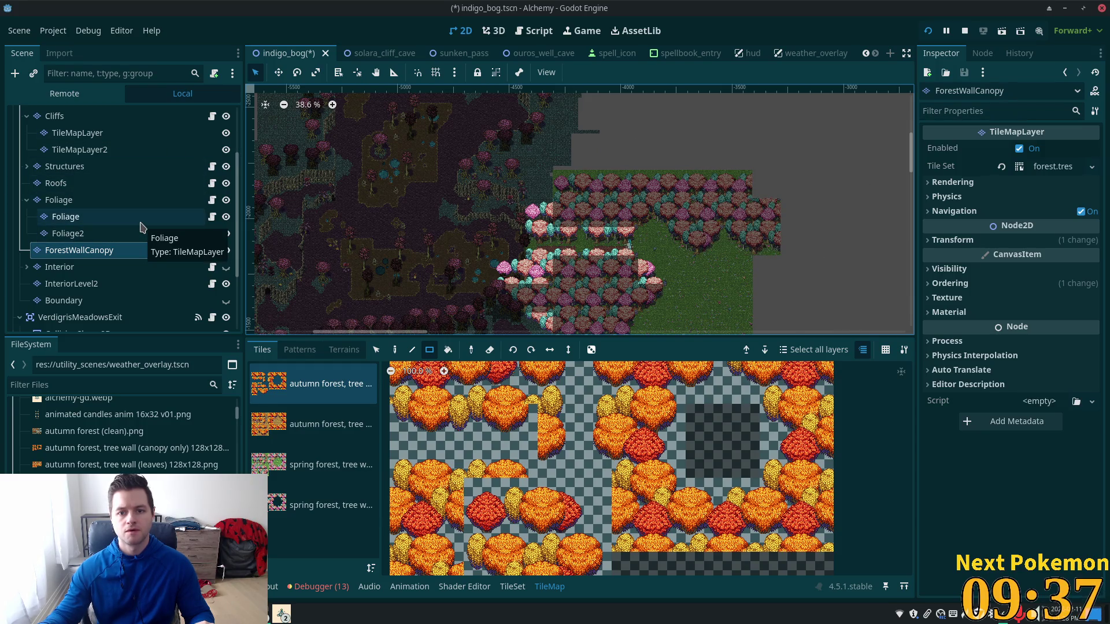
scroll(783, 190, down, 3)
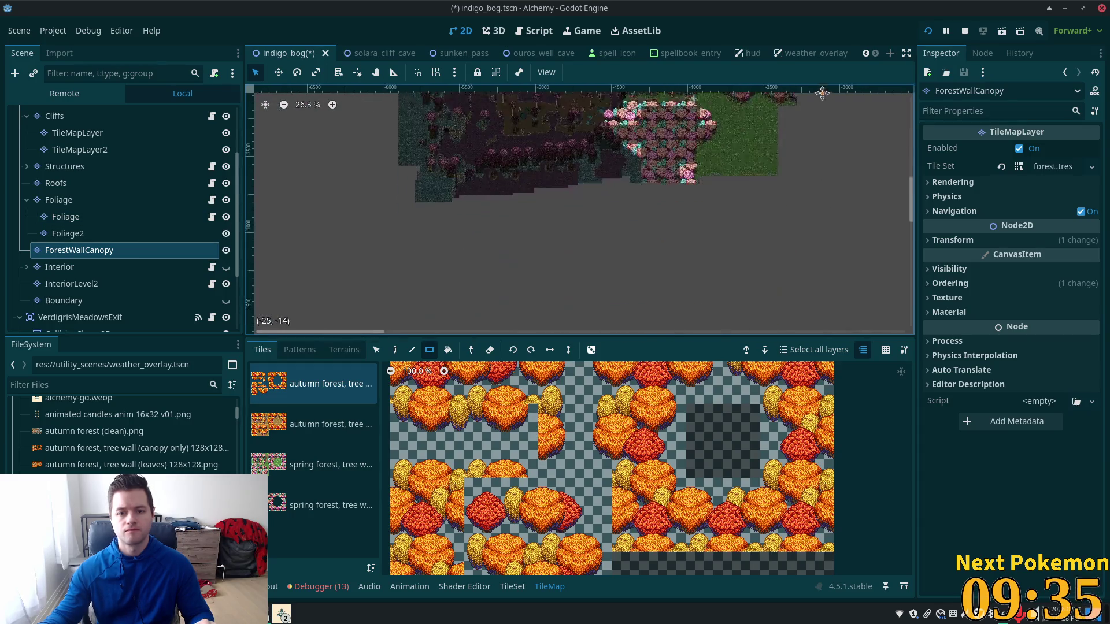
scroll(783, 190, down, 5)
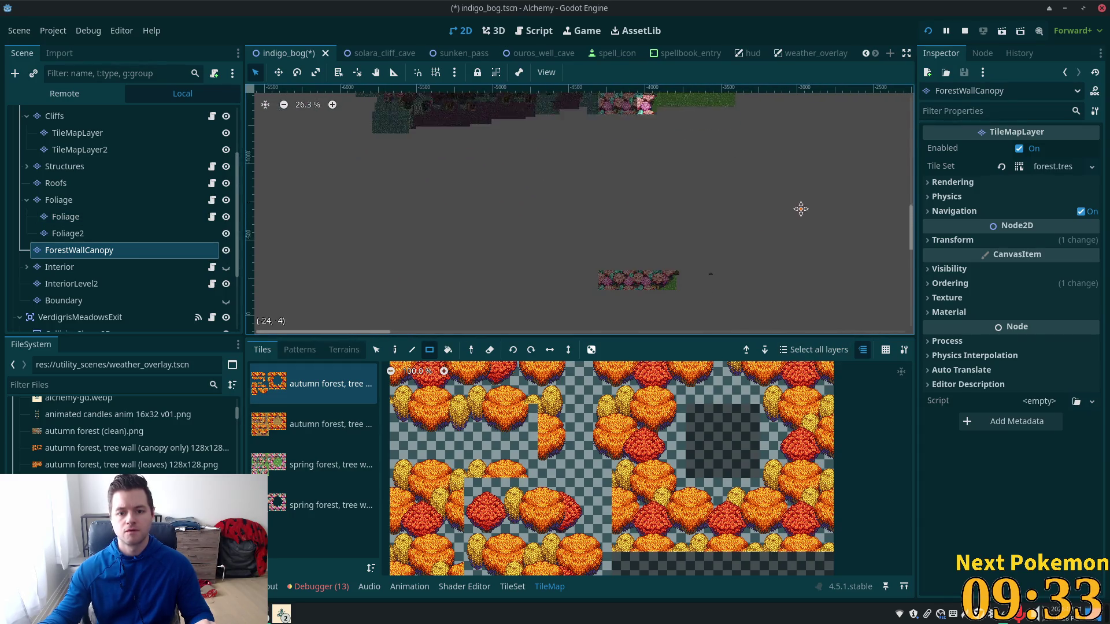
scroll(81, 183, up, 3)
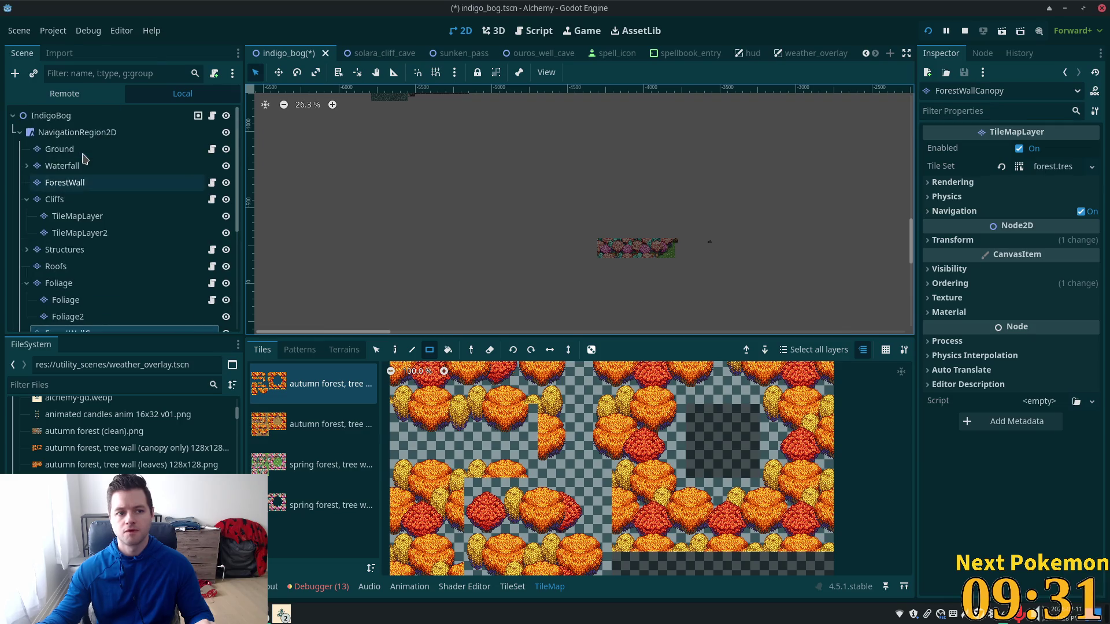
click(81, 182)
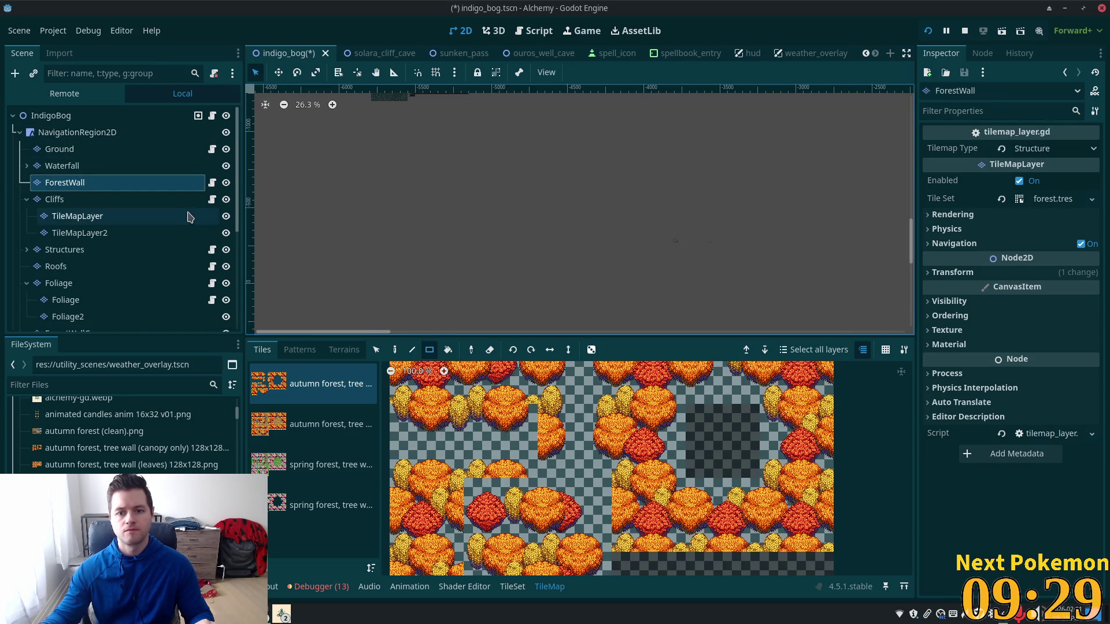
scroll(722, 263, up, 3)
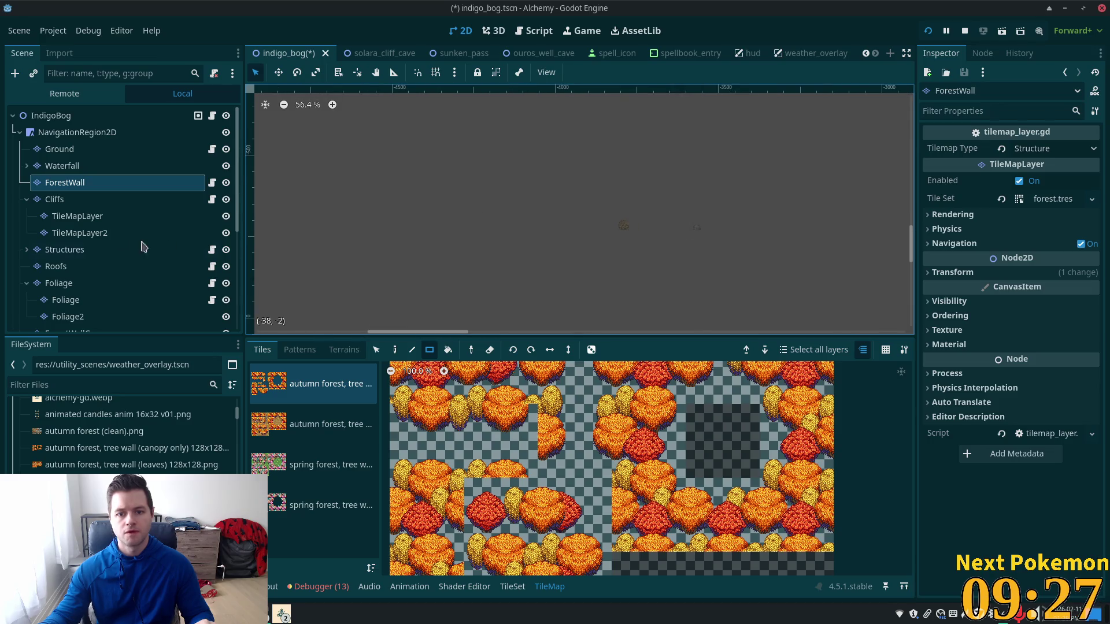
click(70, 282)
Select the Foliage tilemap layer and zoom the view in on the bog's dark cave area
scroll(636, 202, down, 1)
click(82, 299)
click(63, 316)
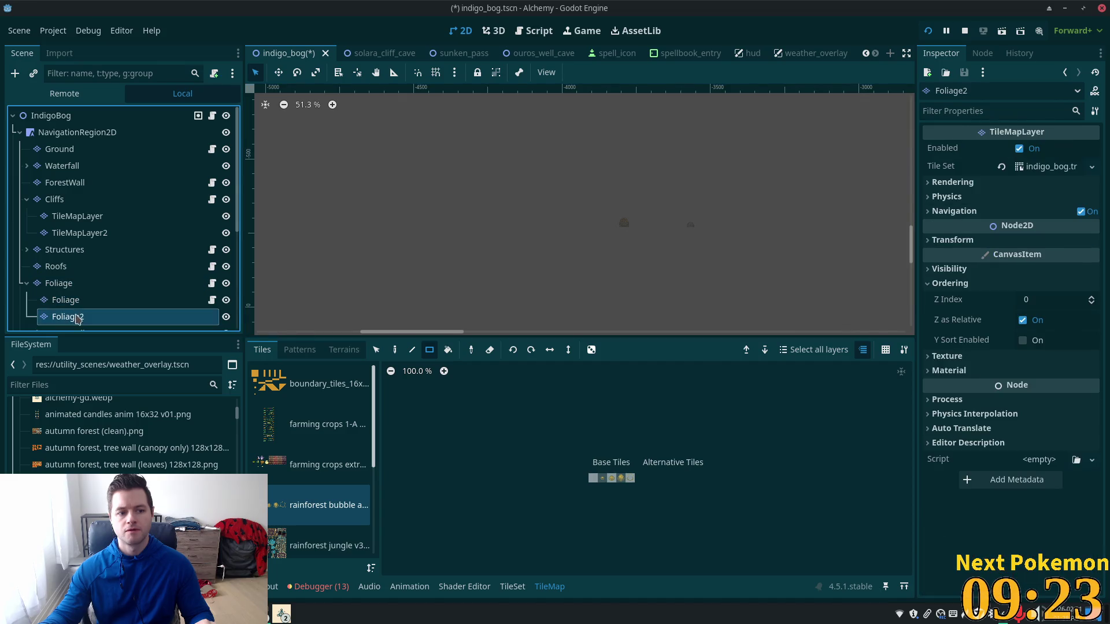
click(104, 300)
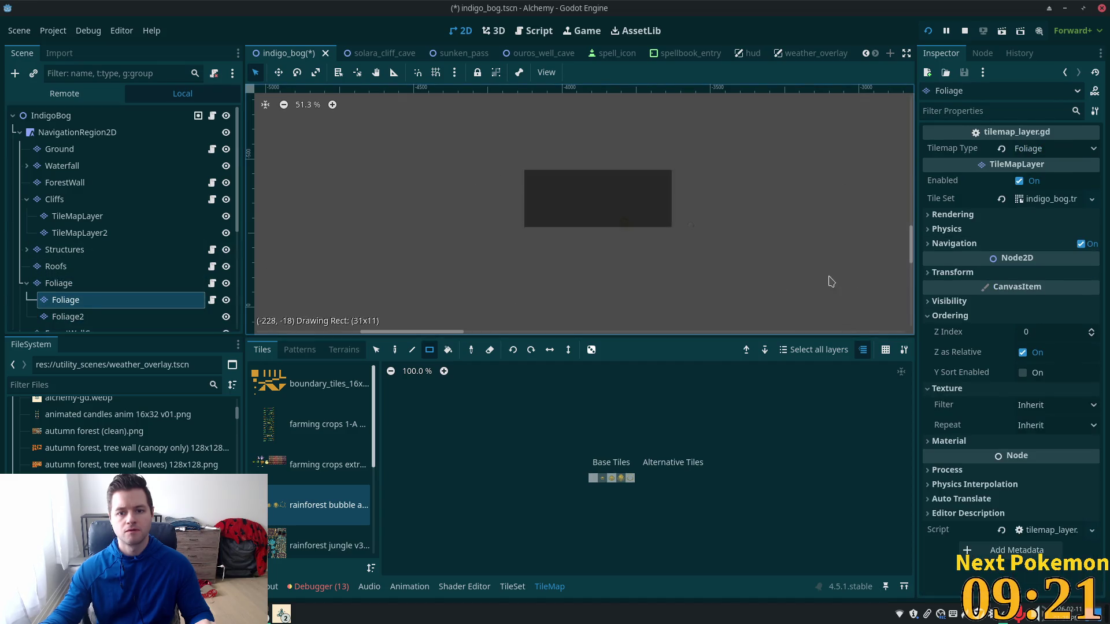
scroll(676, 193, down, 8)
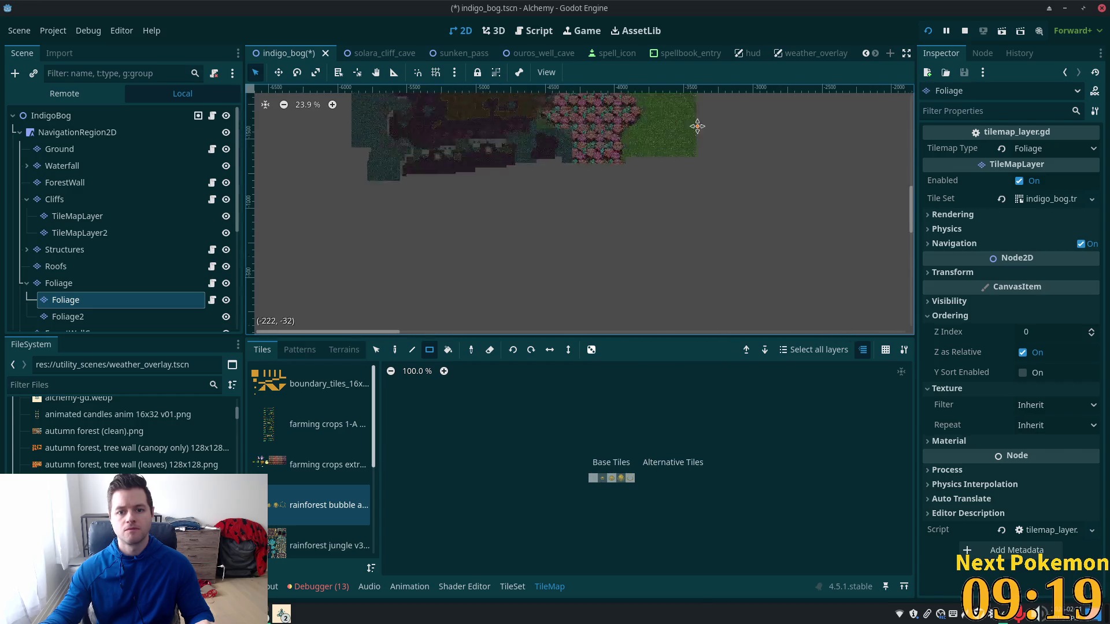
scroll(719, 129, down, 2)
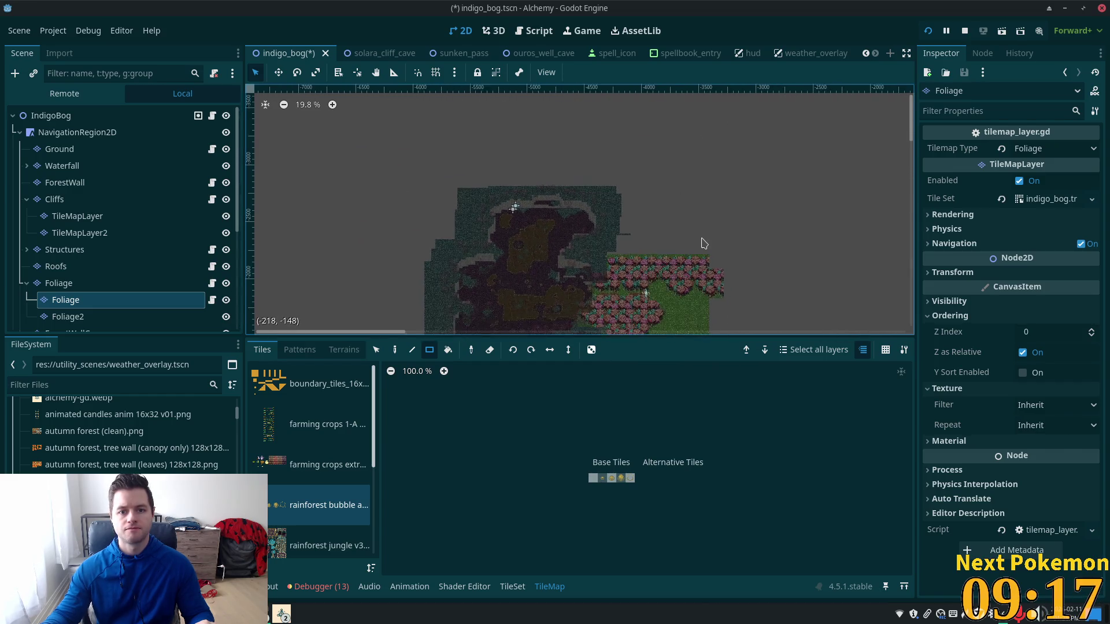
scroll(726, 247, down, 6)
scroll(537, 225, right, 5)
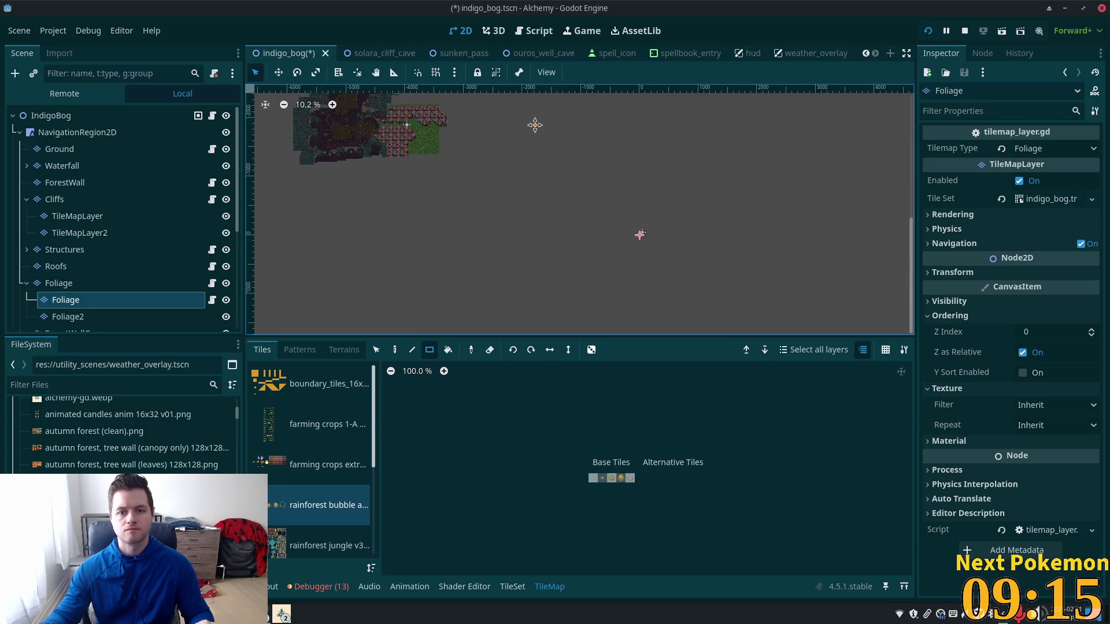
scroll(665, 208, up, 12)
drag(609, 246, 820, 297)
scroll(751, 260, left, 10)
scroll(652, 197, up, 1)
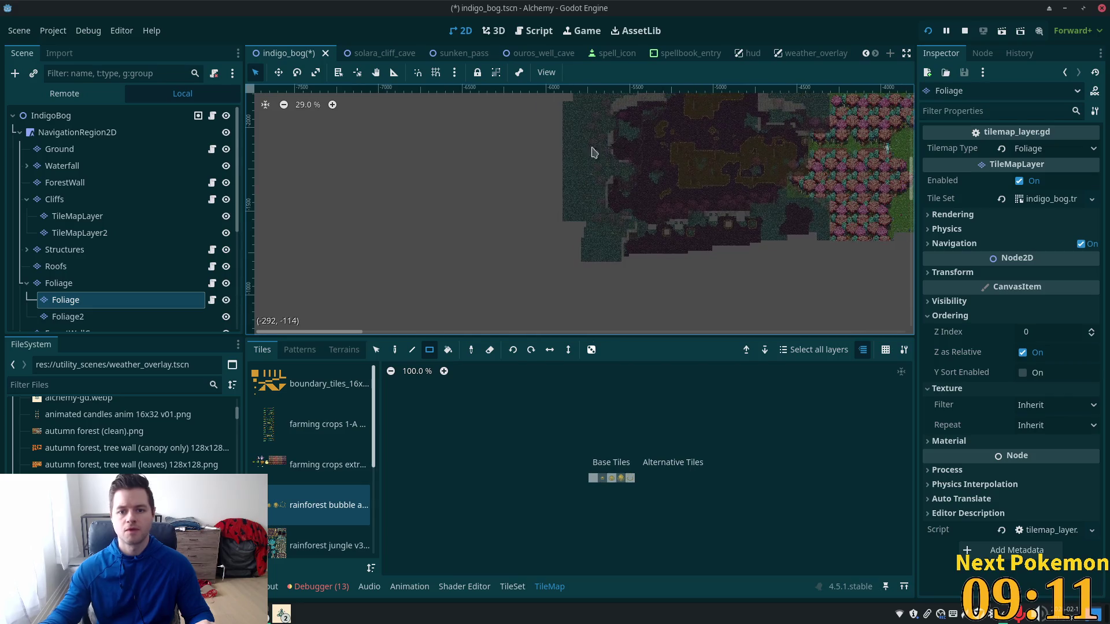
scroll(652, 197, up, 6)
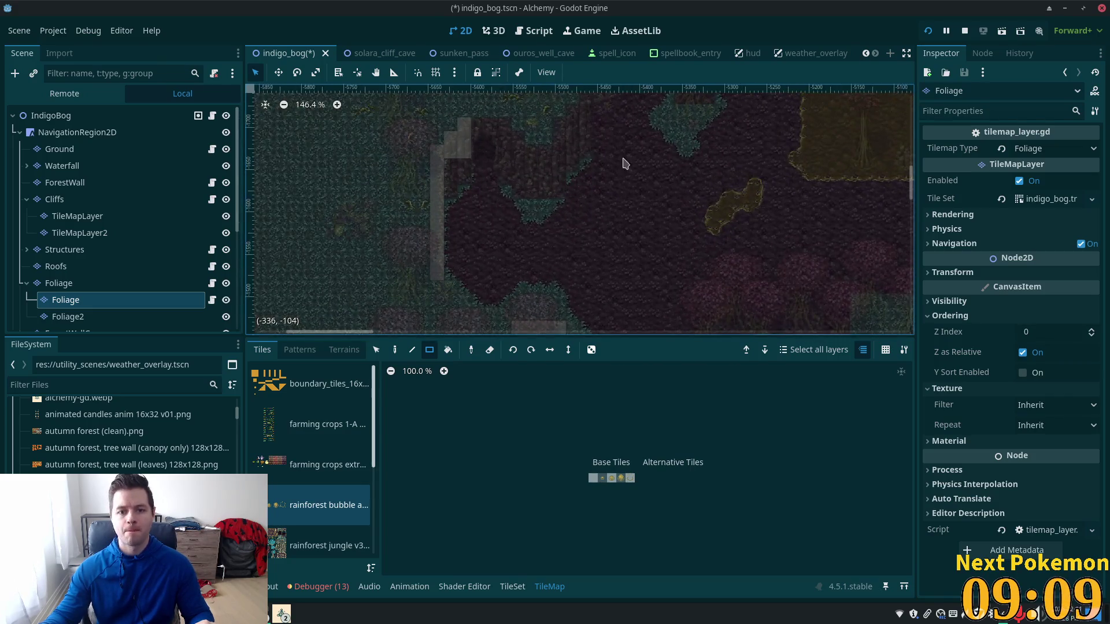
mouse_move(551, 149)
mouse_down()
mouse_move(719, 250)
mouse_move(741, 226)
mouse_up()
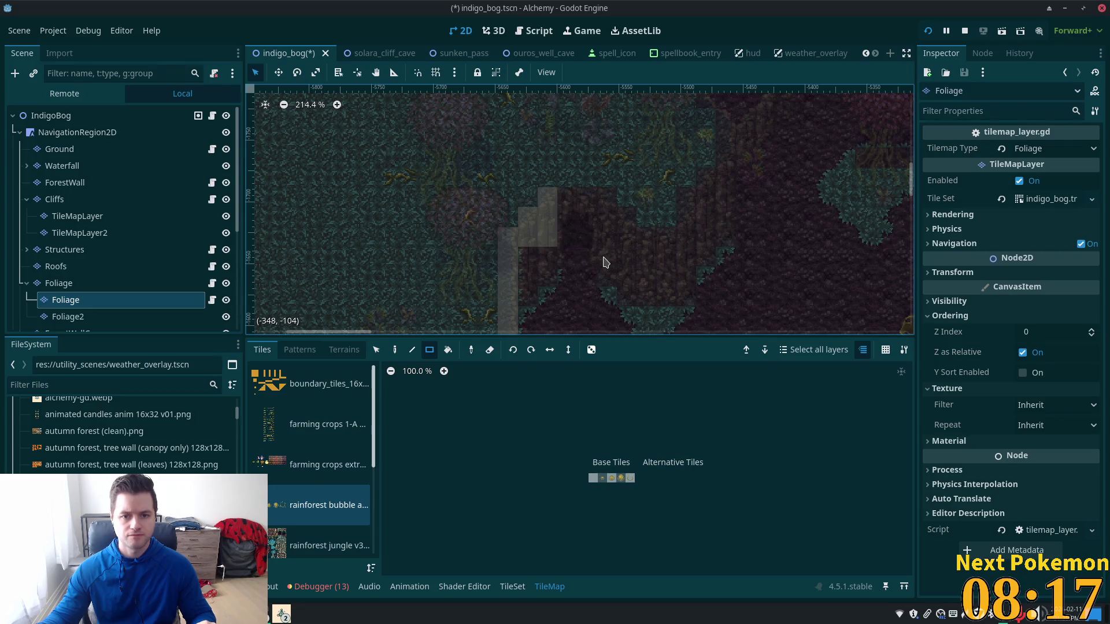
Collapse NavigationRegion2D in the Scene dock so BogCaveExit and the other warp exits are listed
scroll(604, 261, down, 2)
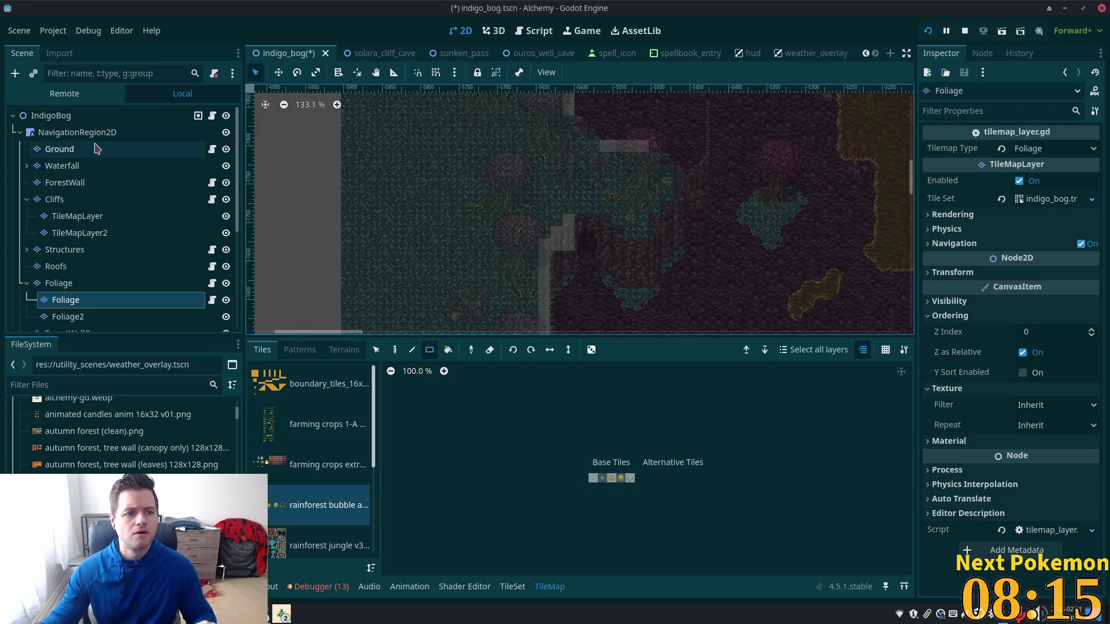
click(20, 133)
double_click(75, 232)
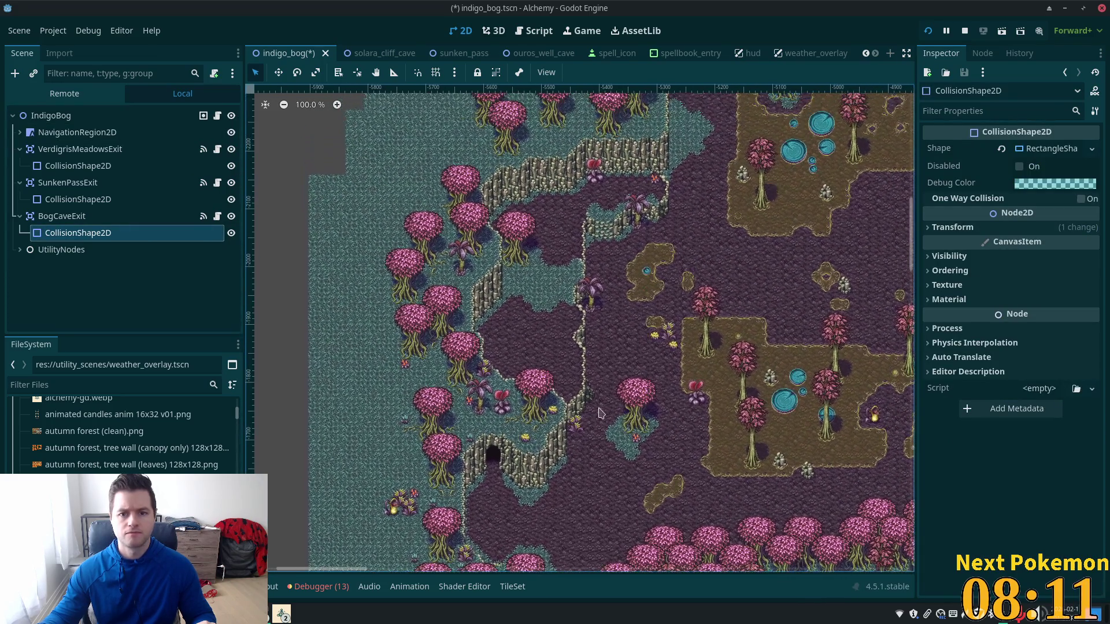
Move the BogCaveExit warp zone down toward the cave in Move Mode
click(62, 217)
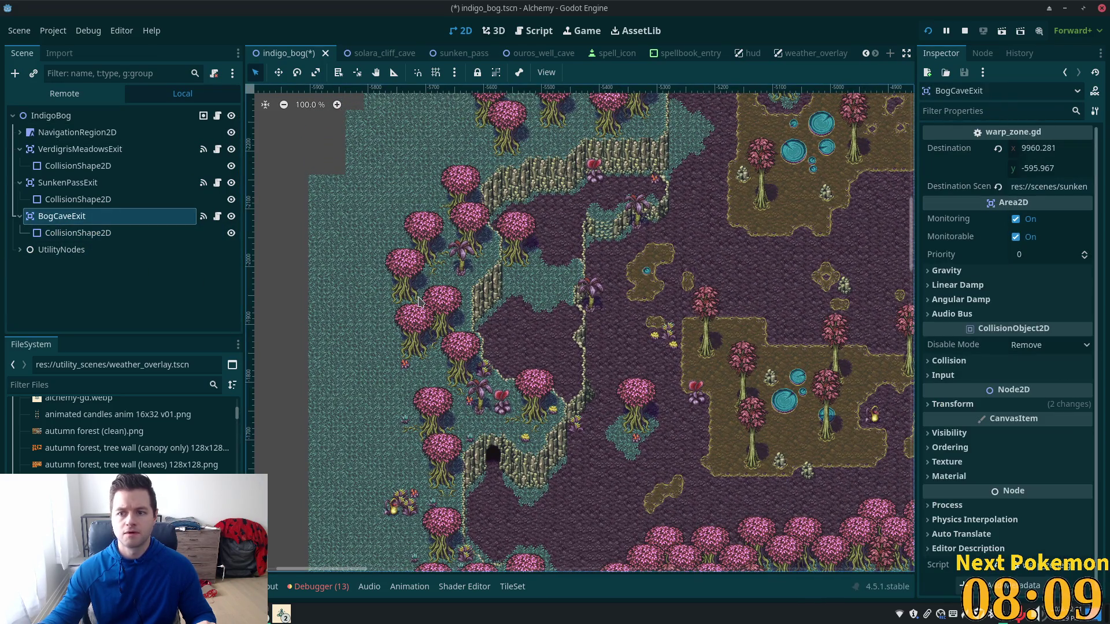
scroll(491, 232, down, 3)
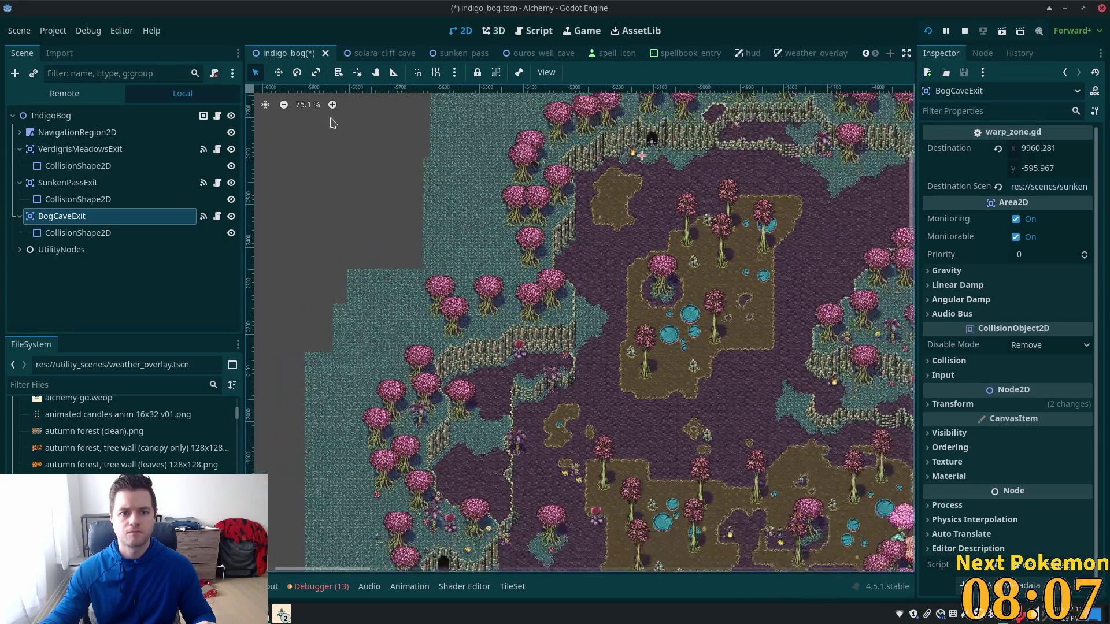
click(278, 74)
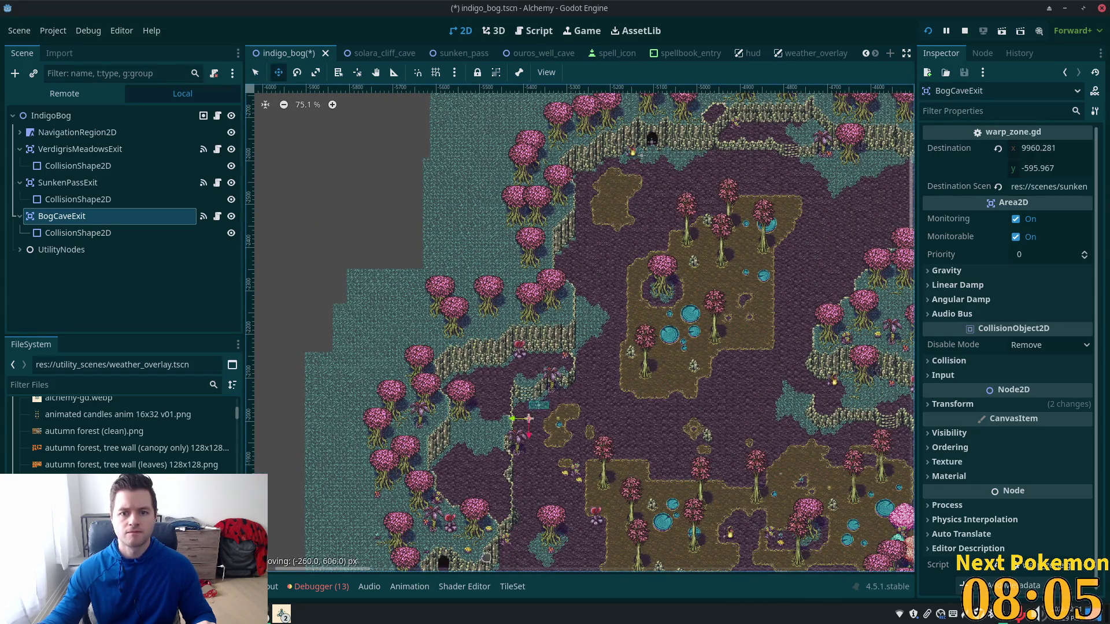
scroll(561, 502, up, 6)
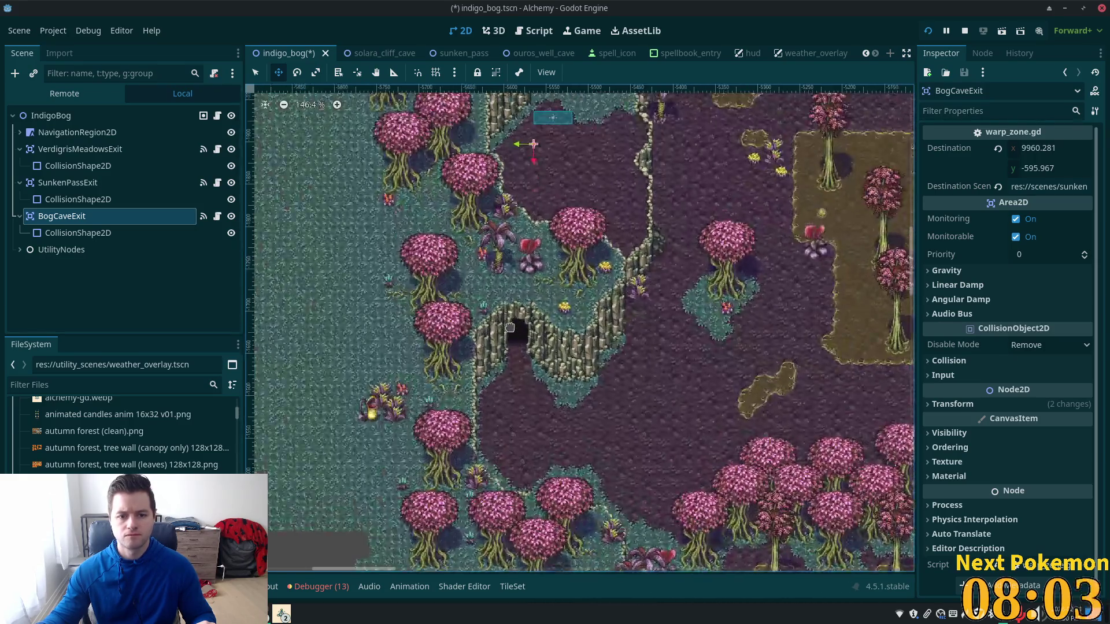
drag(512, 266, 479, 509)
scroll(517, 438, up, 4)
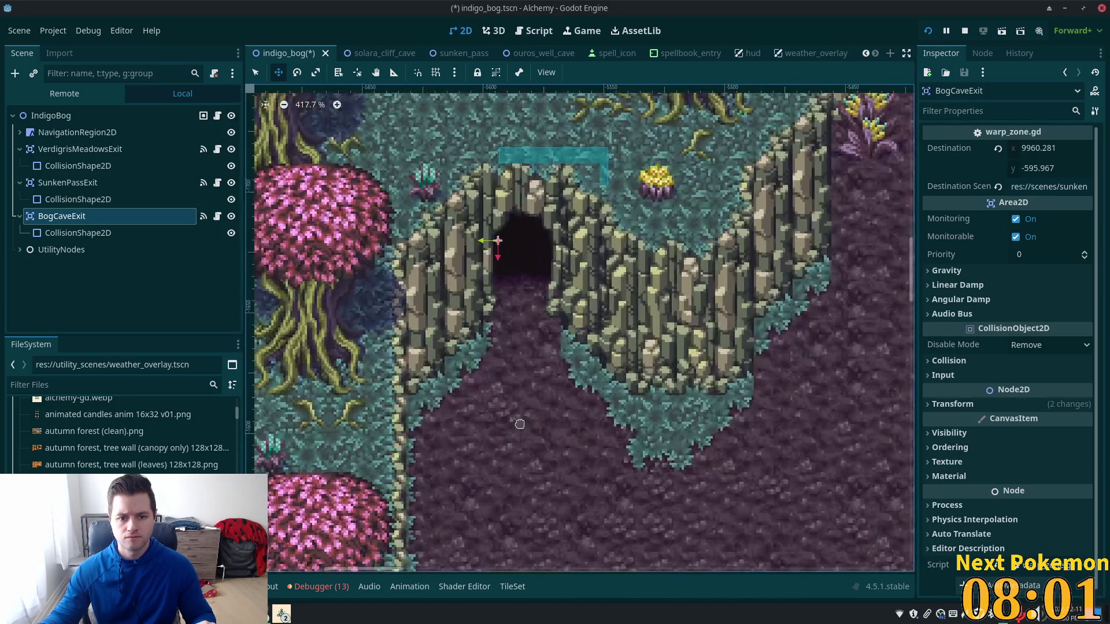
drag(562, 292, 530, 385)
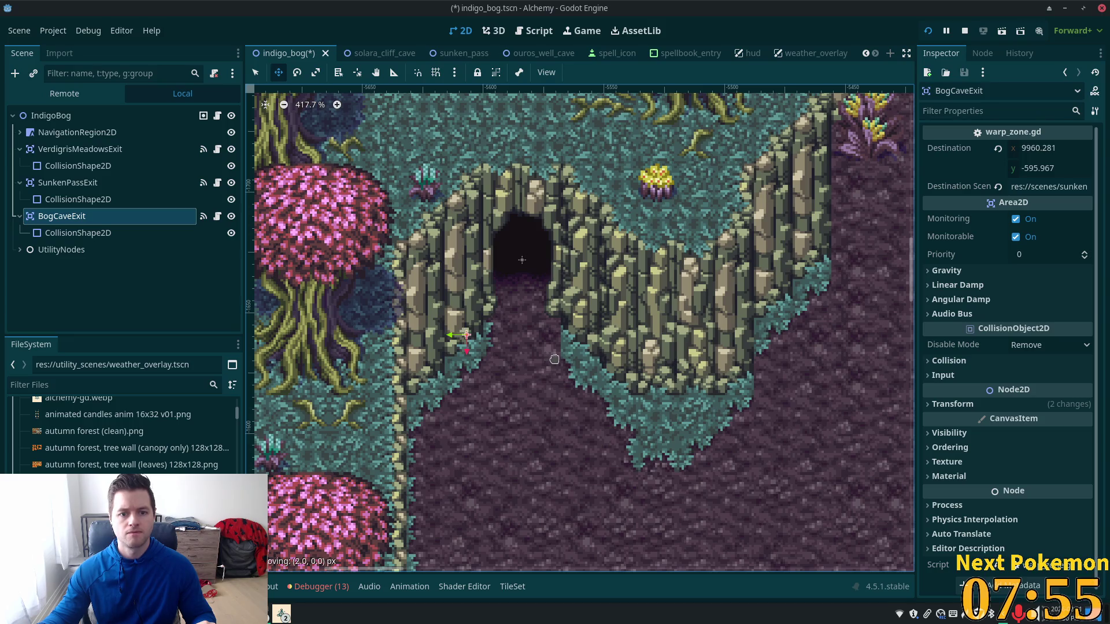
Reset BogCaveExit's CollisionShape2D position to 0, 0
click(44, 234)
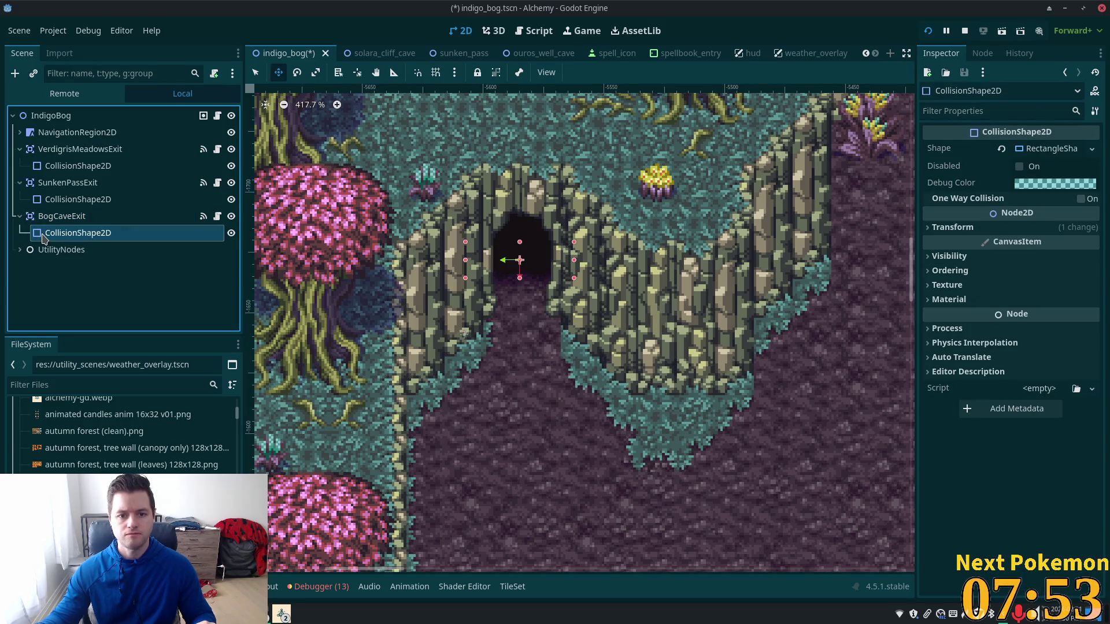
click(942, 227)
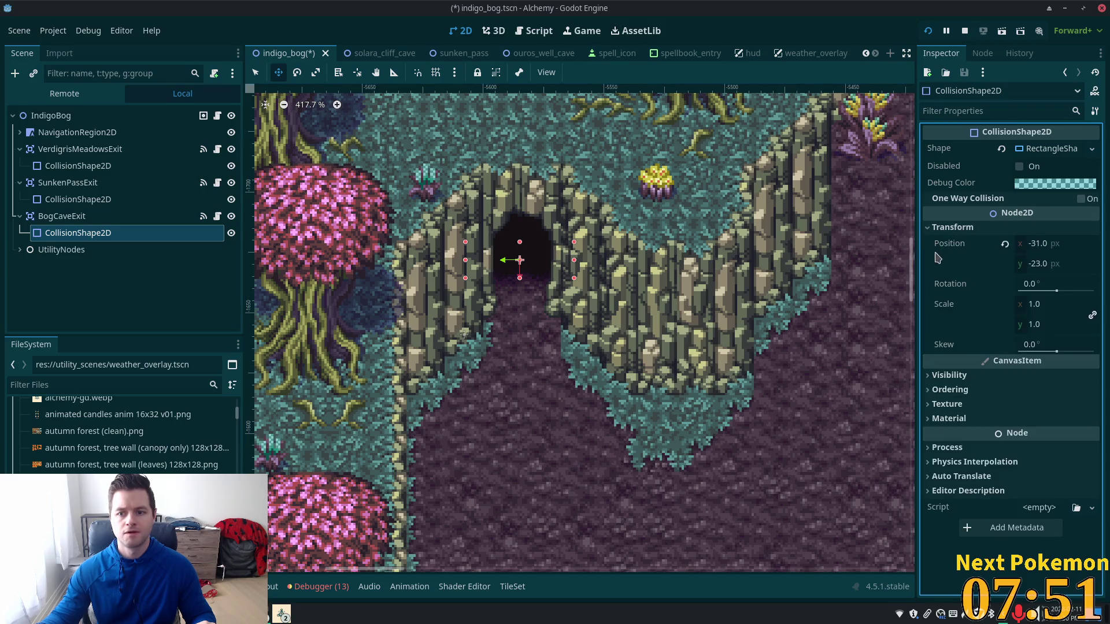
click(1006, 246)
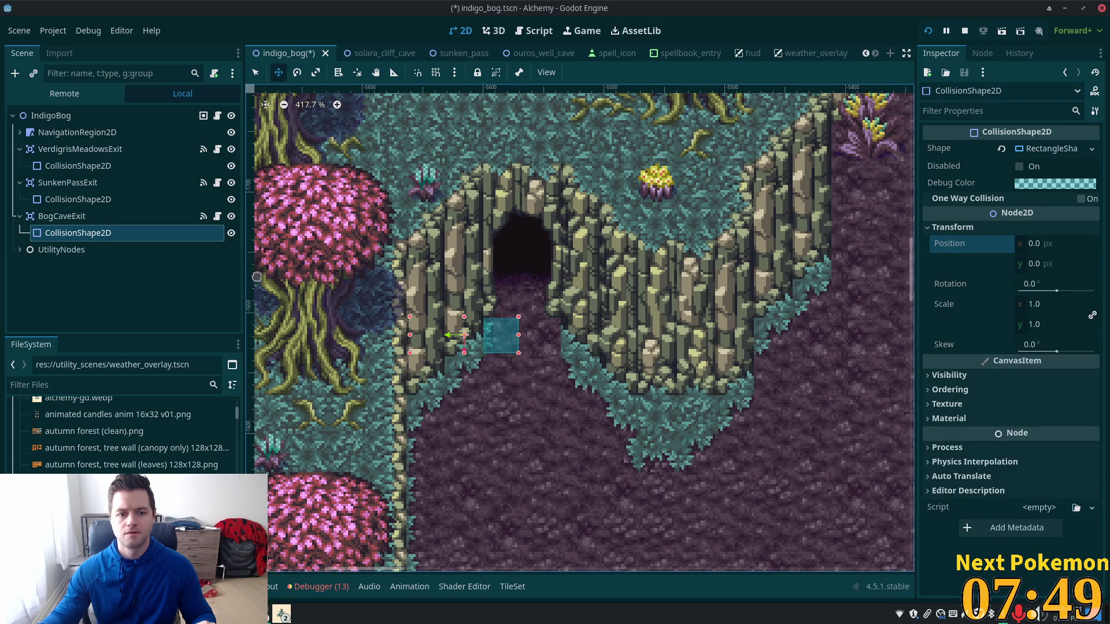
Settle BogCaveExit into the dark cave mouth and save the indigo_bog scene
click(62, 217)
drag(530, 424, 653, 322)
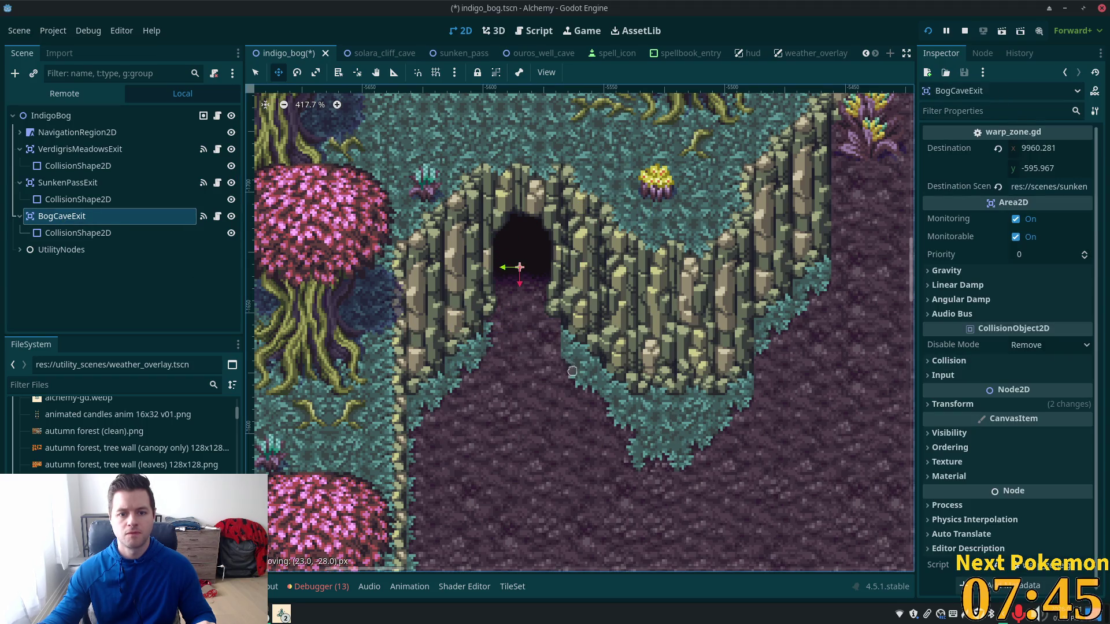
mouse_move(617, 388)
mouse_down()
mouse_move(565, 437)
mouse_move(568, 352)
mouse_up()
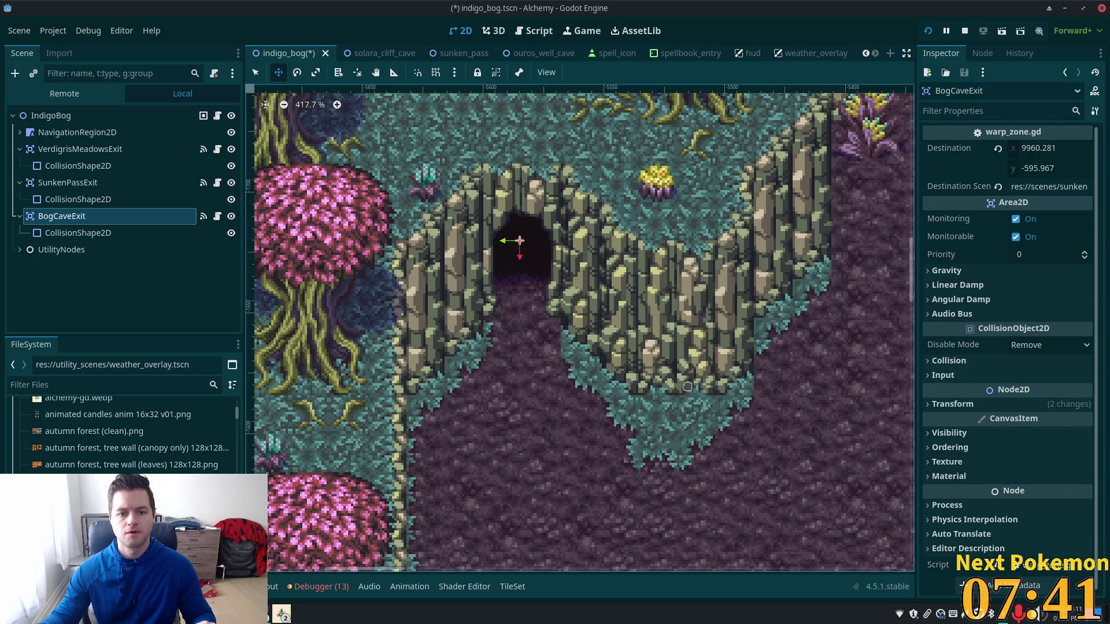
key(ctrl+s)
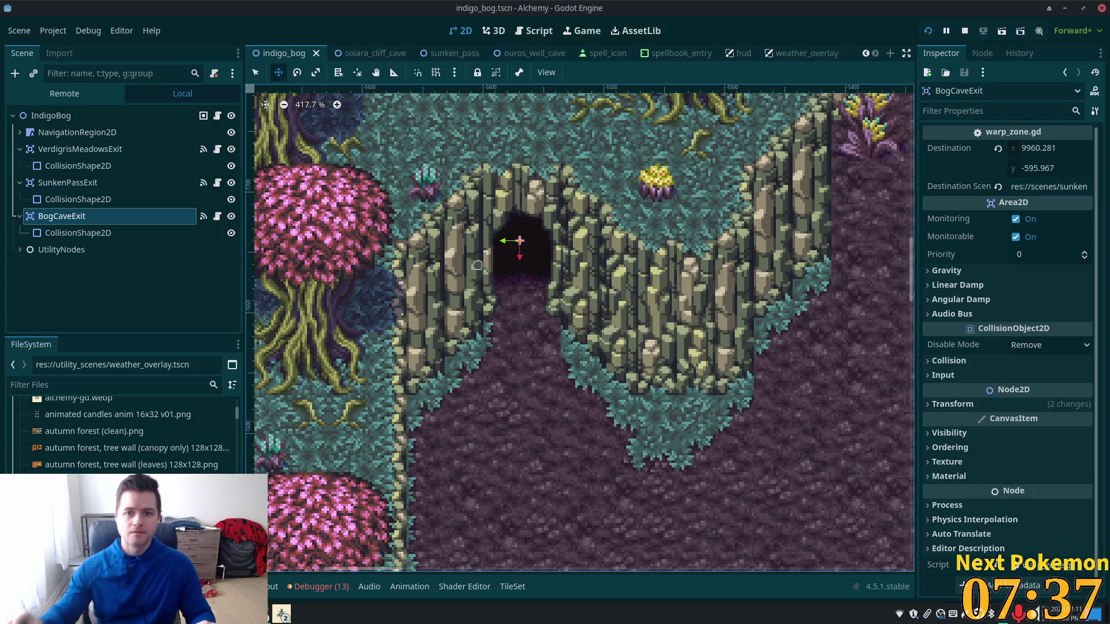
scroll(548, 309, down, 6)
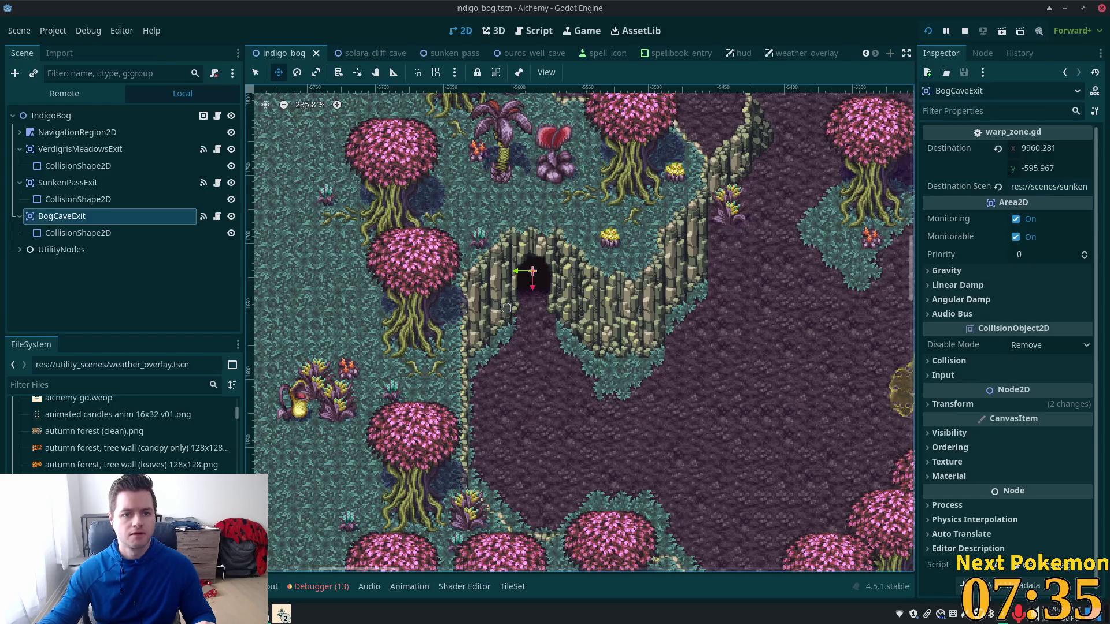
scroll(503, 308, down, 6)
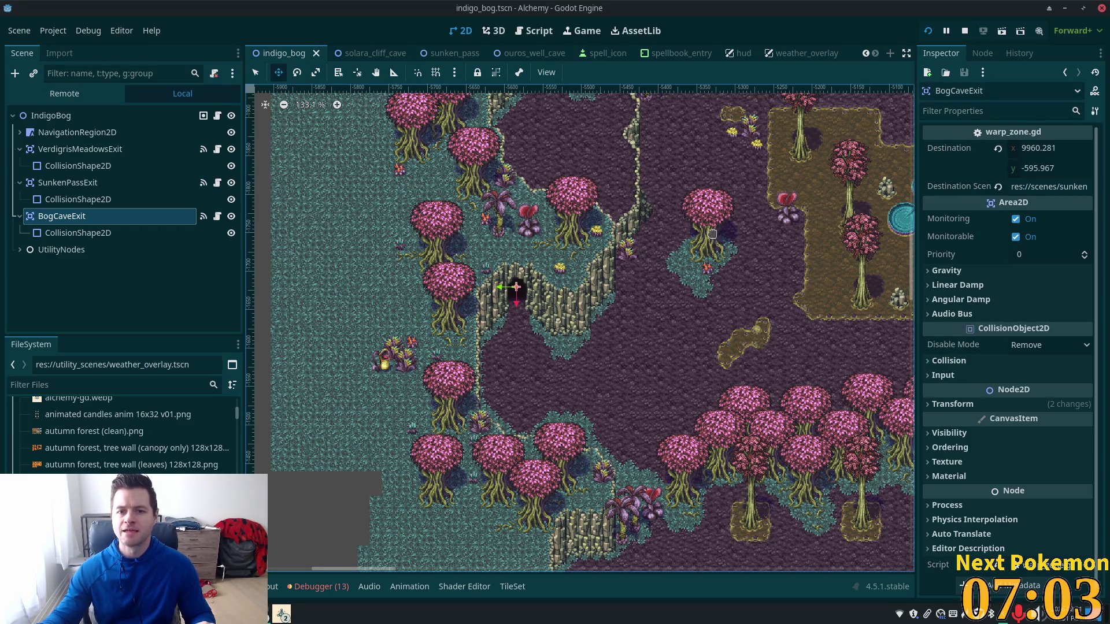
mouse_move(282, 614)
click(312, 592)
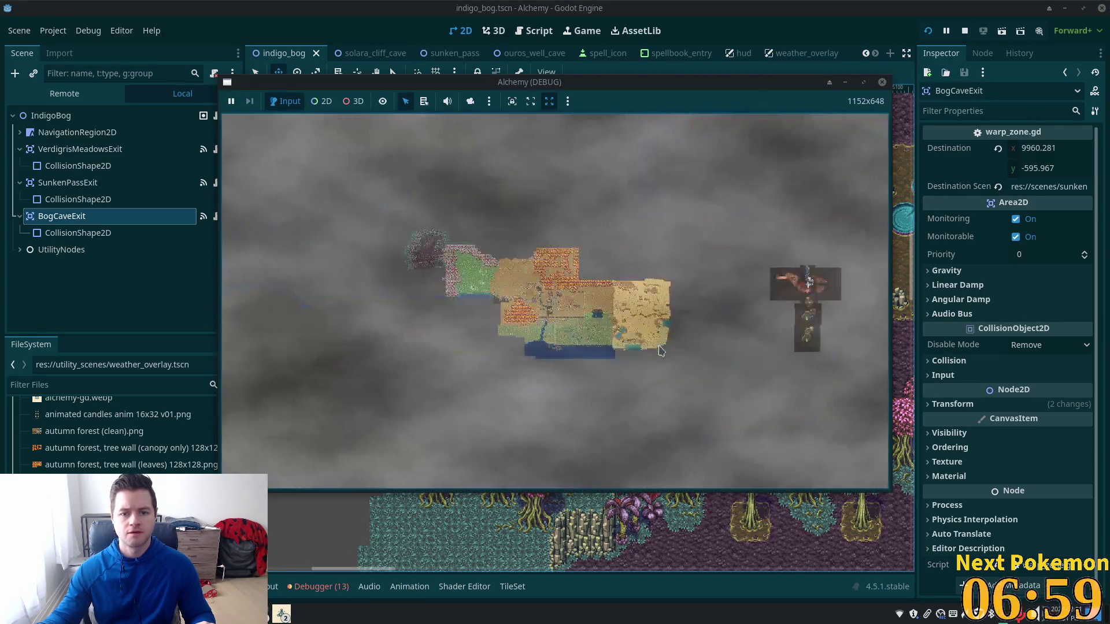
Move around the running Alchemy game's map, then switch to scene_root.gd in the code editor
key(Right)
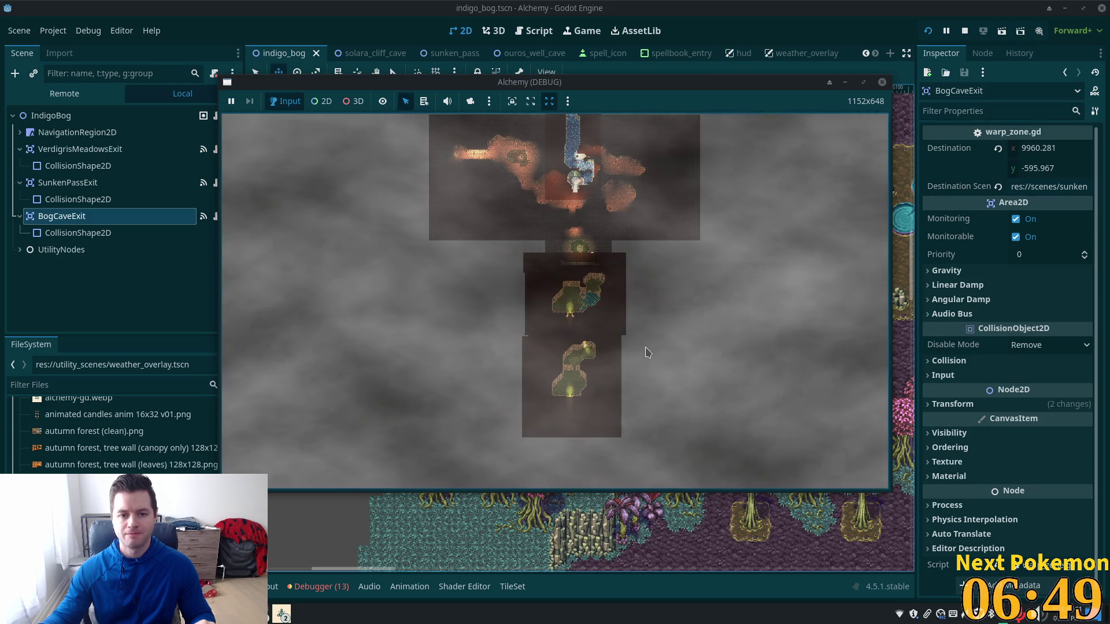
key(alt+Tab)
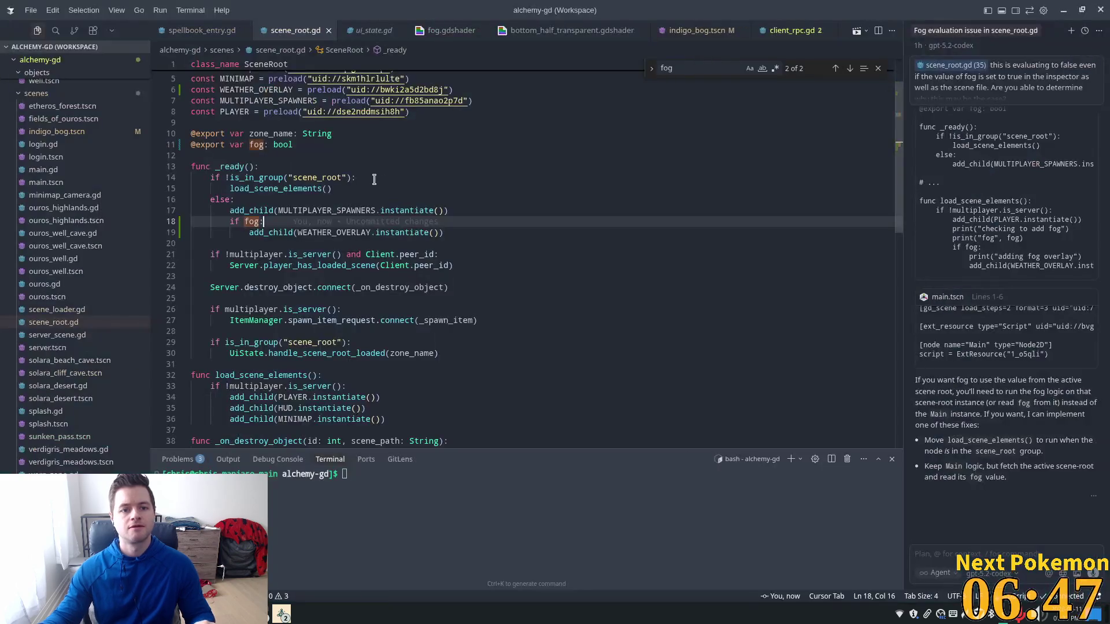
Change line 18 of scene_root.gd to read 'if fog and !multiplayer.is_server()'
click(259, 222)
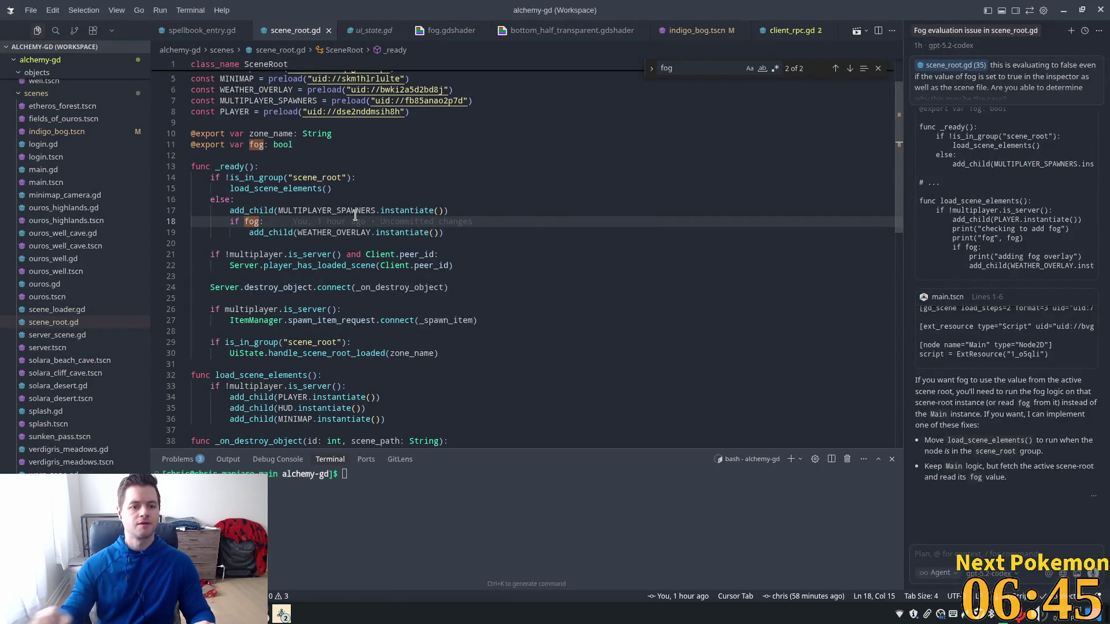
text(and !)
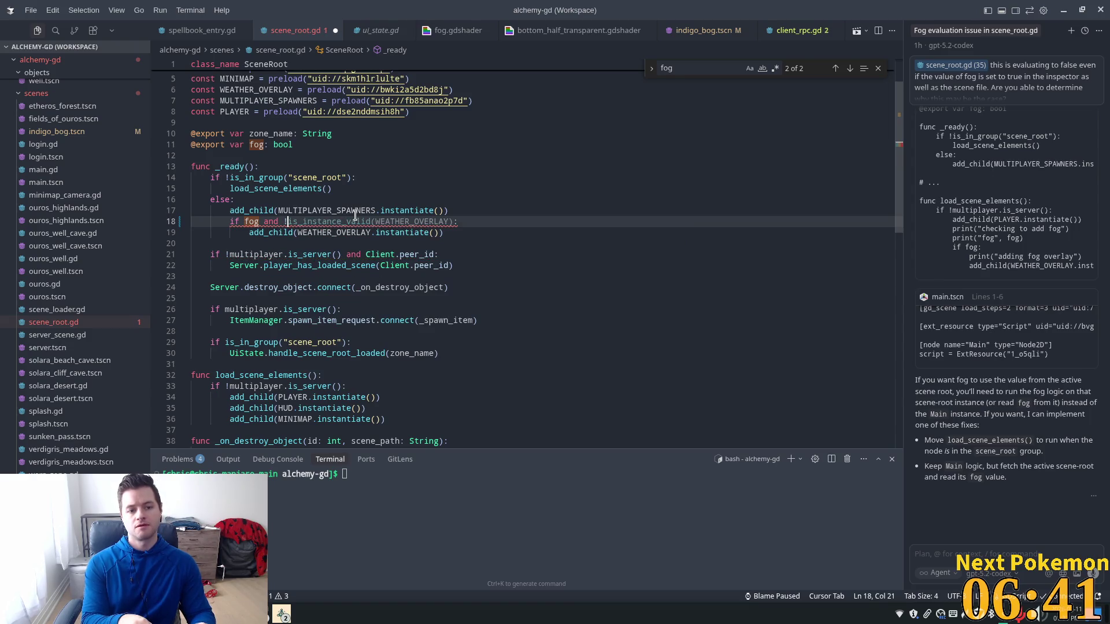
text(multiplayer.is_server():)
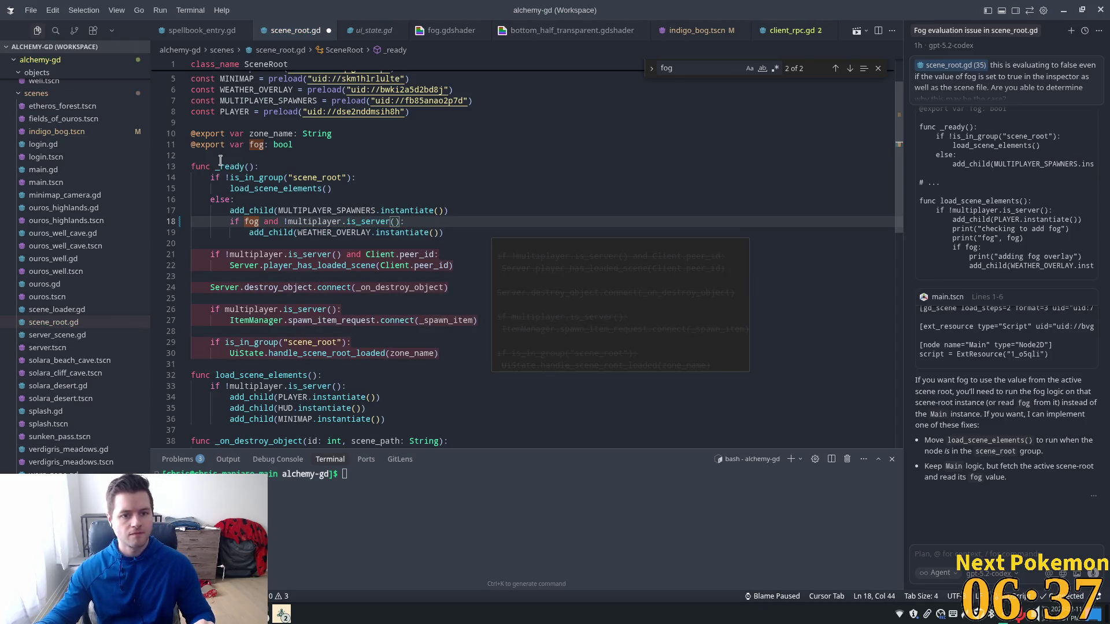
click(400, 178)
mouse_move(400, 179)
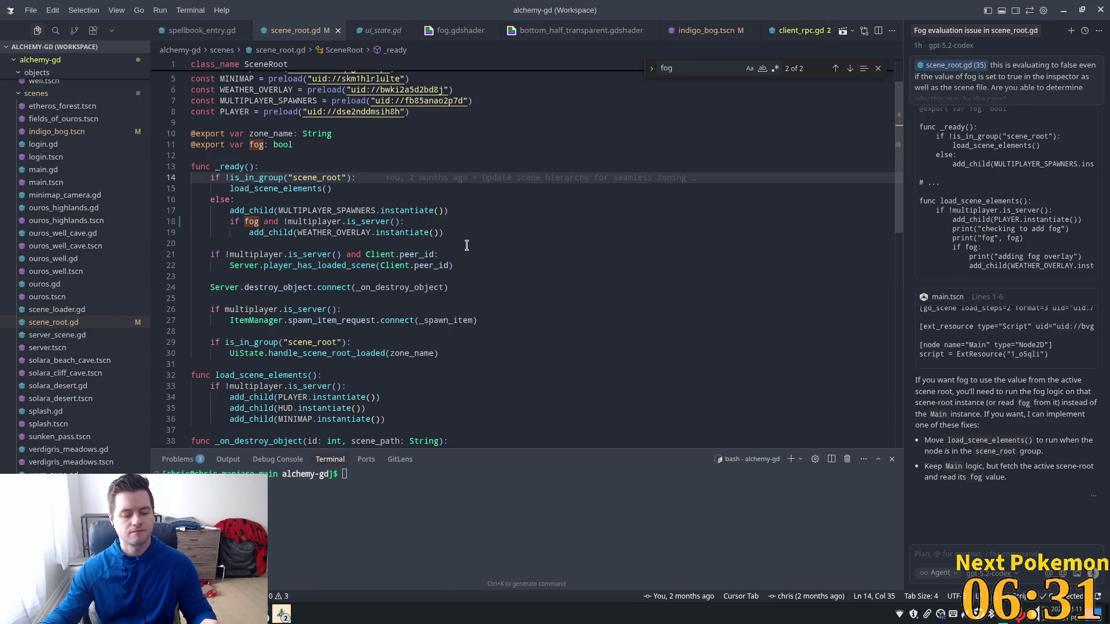
key(alt+Tab)
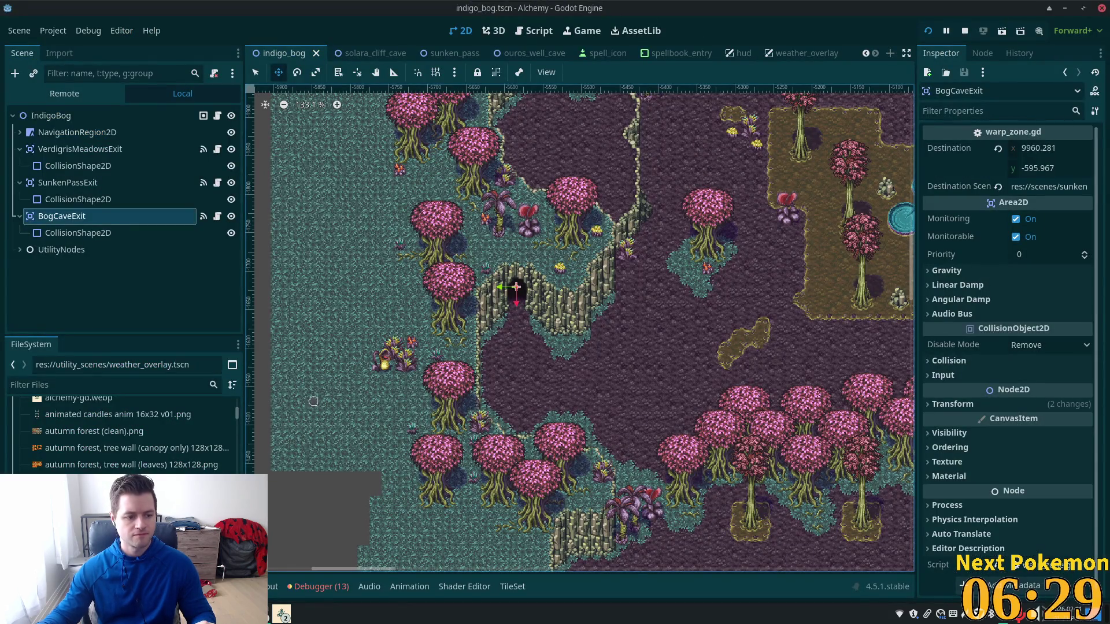
Zoom around the bog and cave rooms in the debug game window, then bring back the indigo_bog editor
click(282, 614)
click(295, 568)
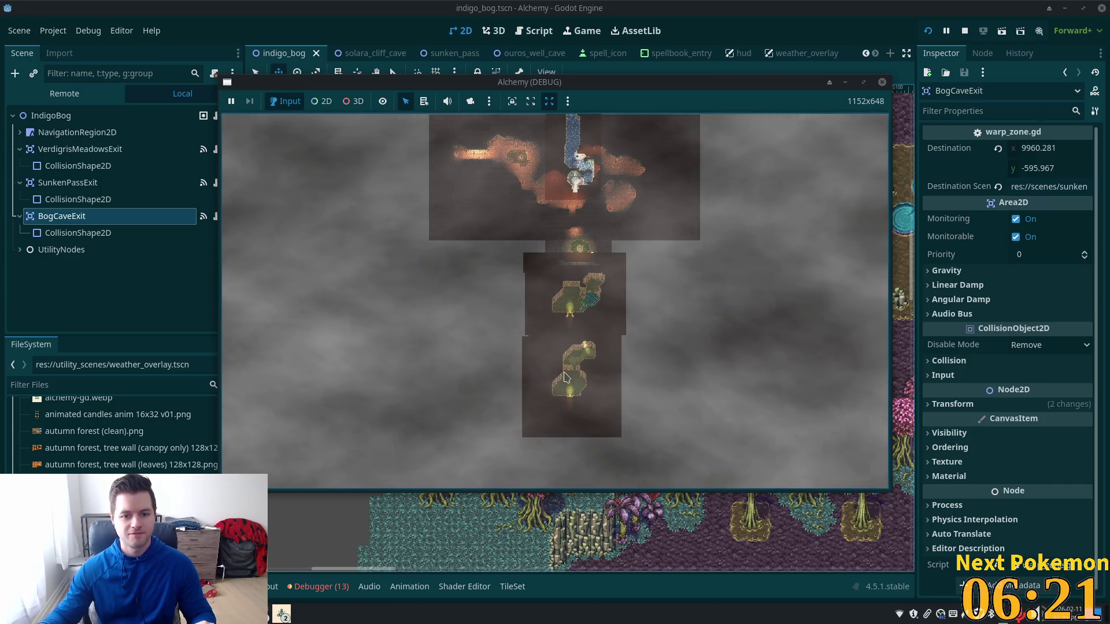
scroll(635, 358, up, 2)
scroll(649, 358, up, 3)
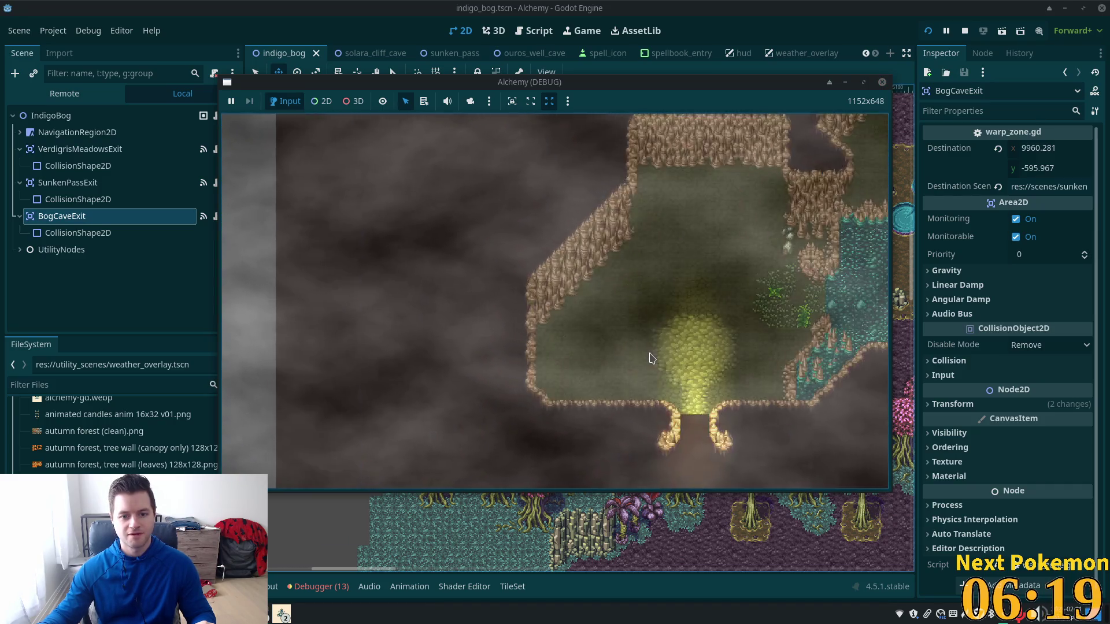
scroll(649, 359, down, 2)
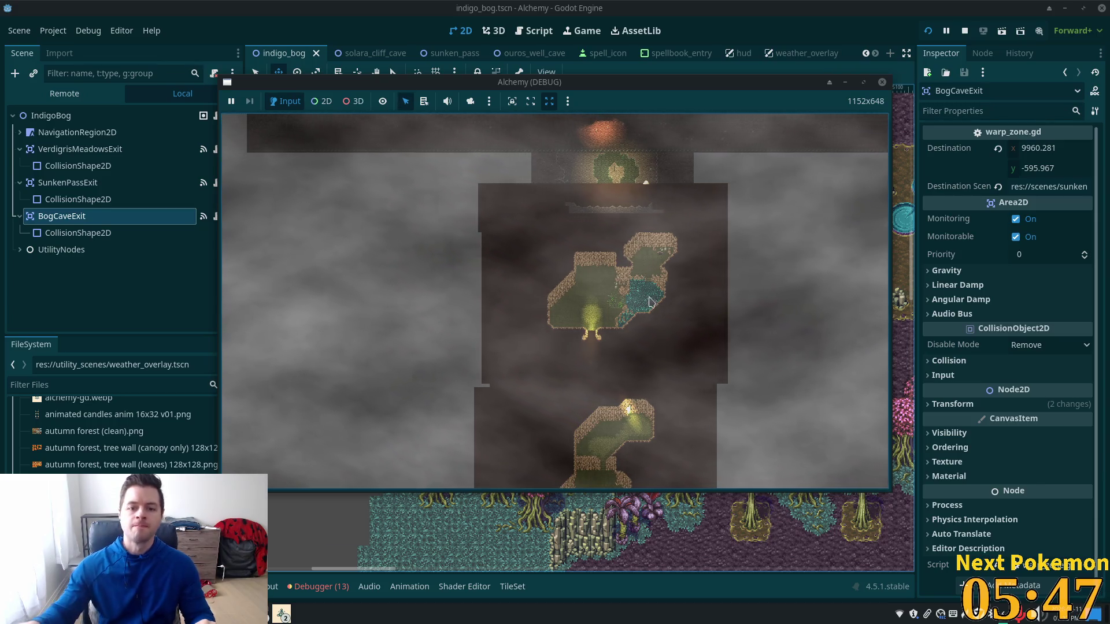
scroll(693, 254, down, 5)
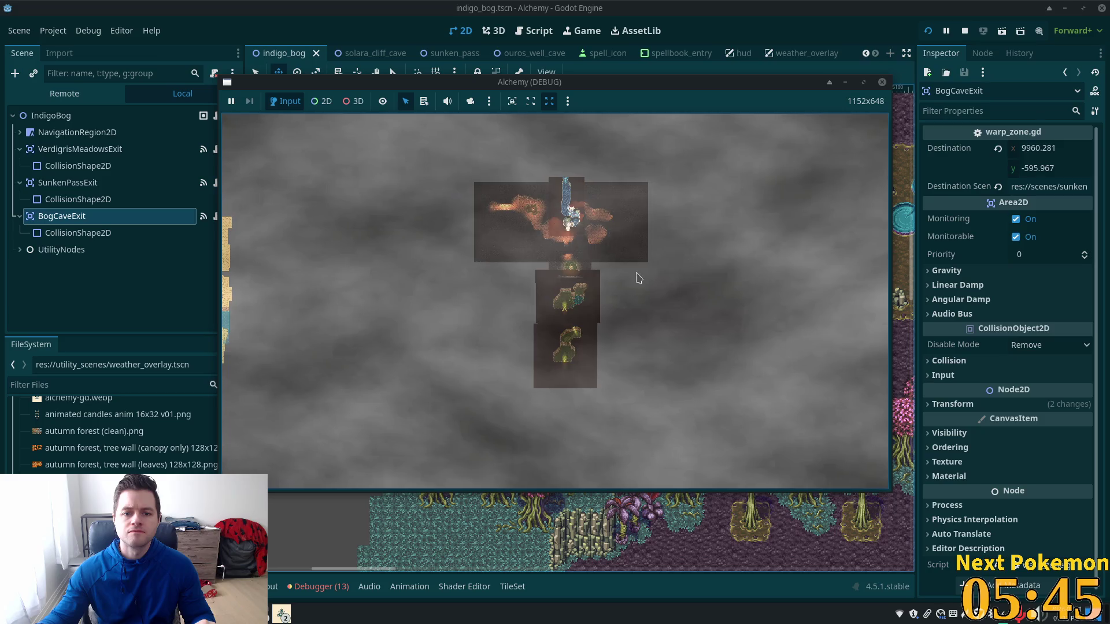
scroll(684, 255, up, 3)
scroll(659, 210, down, 2)
scroll(659, 209, down, 4)
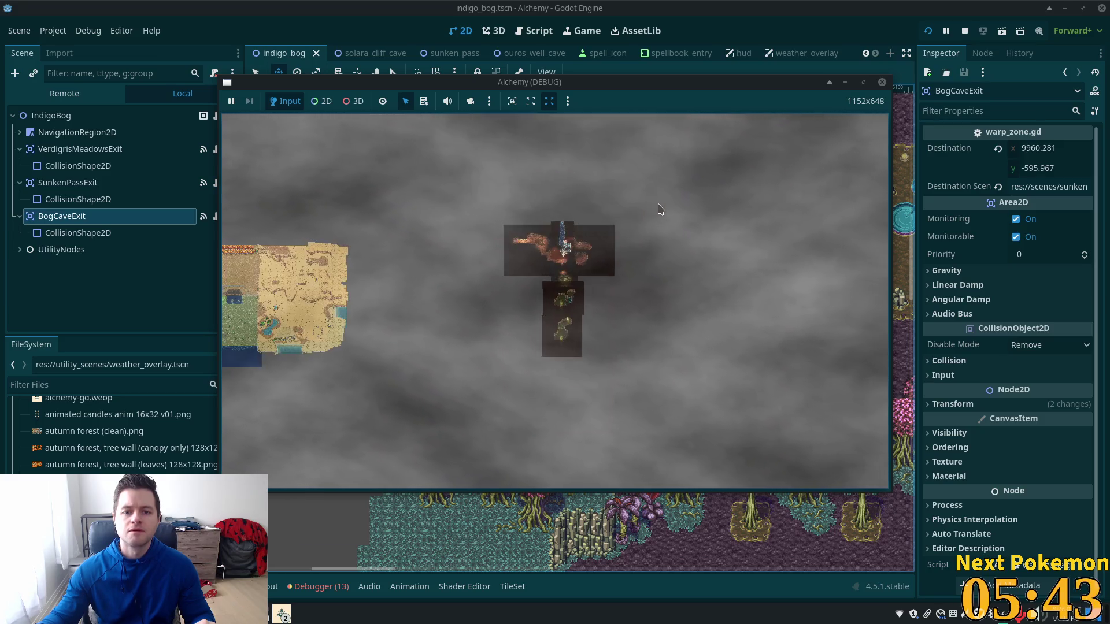
scroll(608, 252, up, 4)
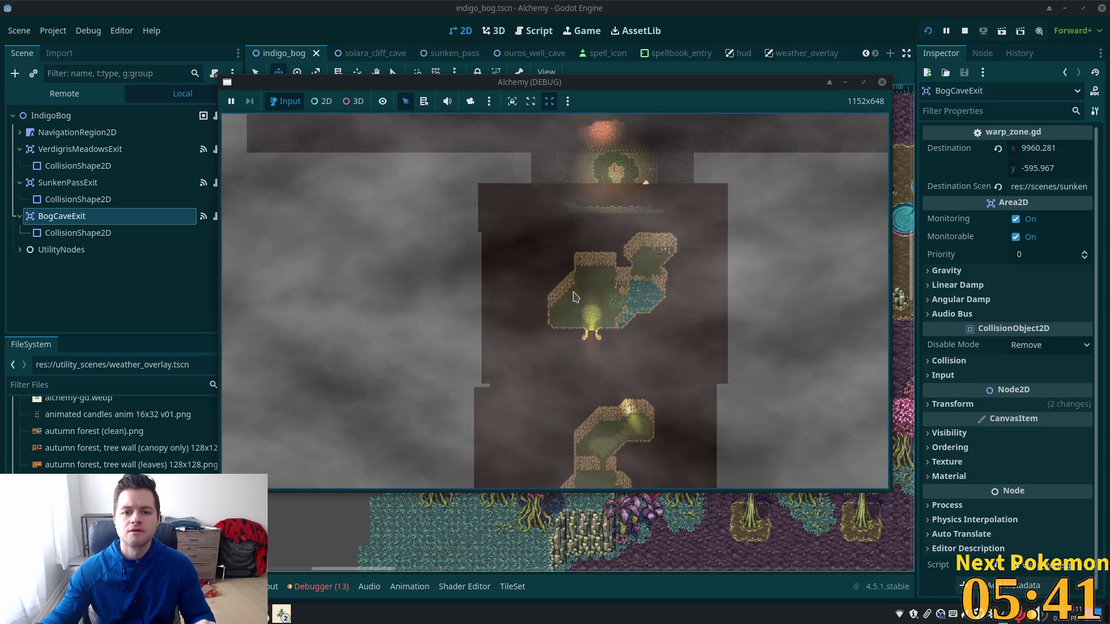
scroll(608, 252, down, 4)
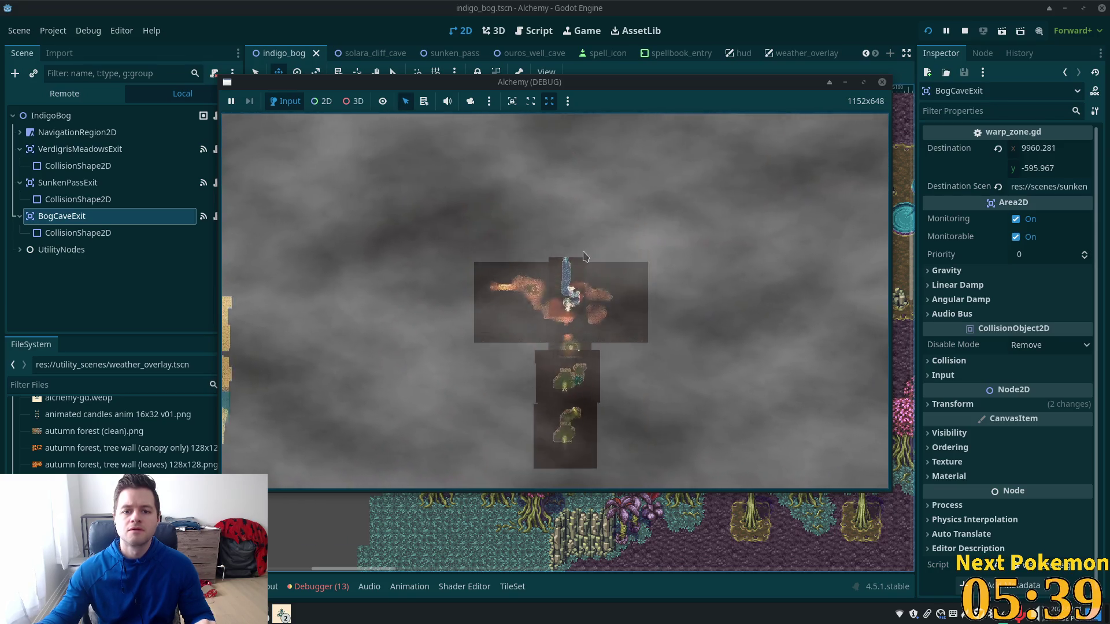
scroll(566, 335, up, 4)
scroll(567, 336, up, 4)
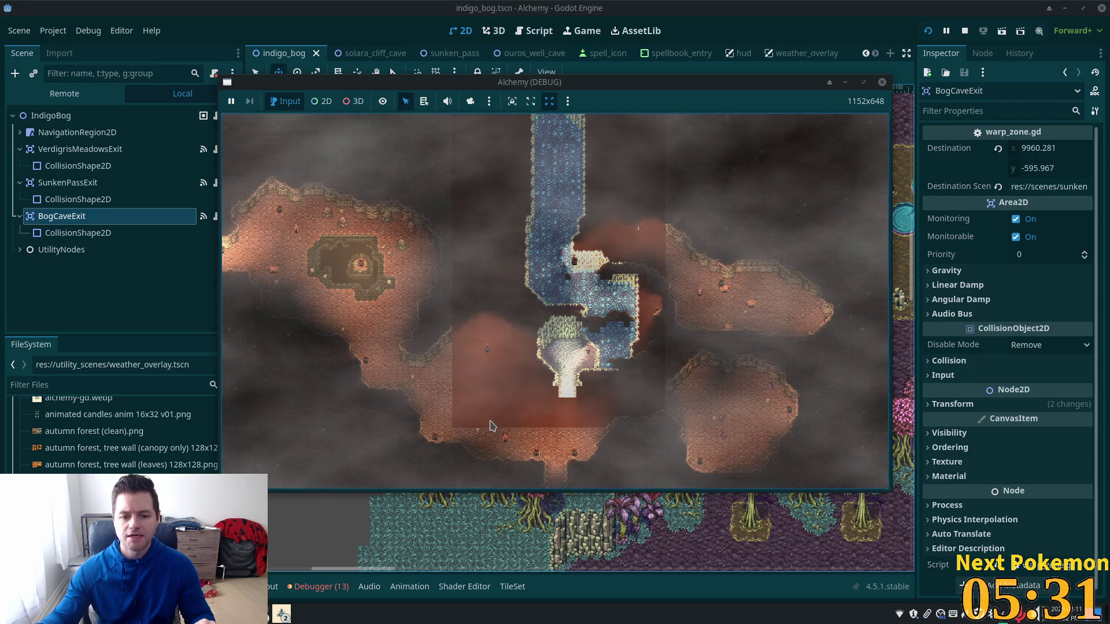
click(849, 9)
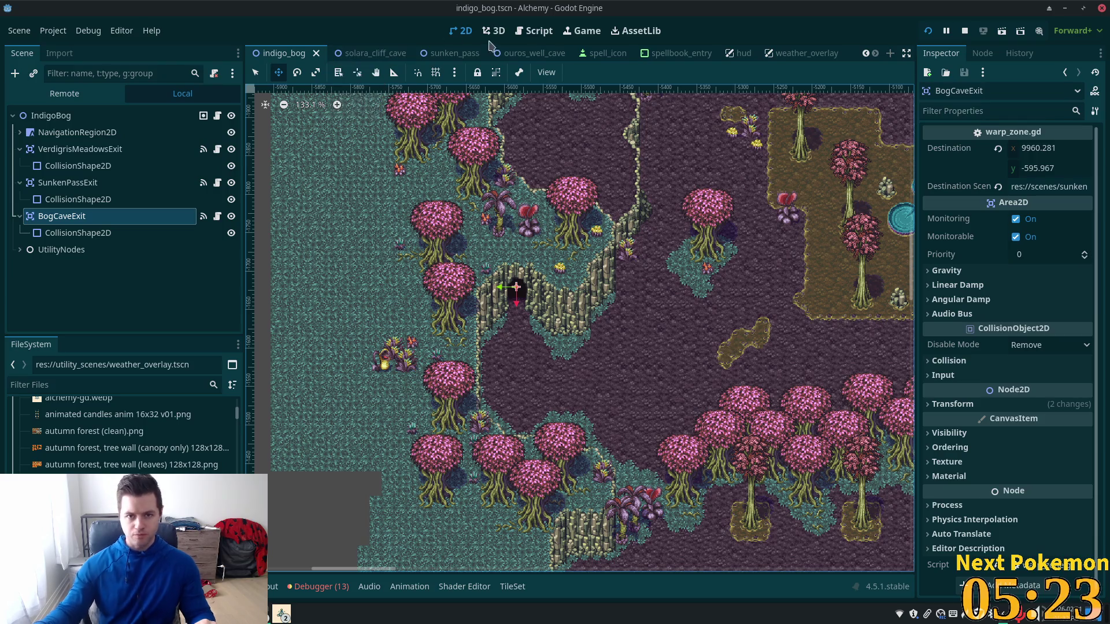
In ouros_well_cave, select the Ground tile layer with the Select tool, then return to sunken_pass
click(520, 53)
scroll(584, 330, up, 5)
scroll(584, 330, right, 4)
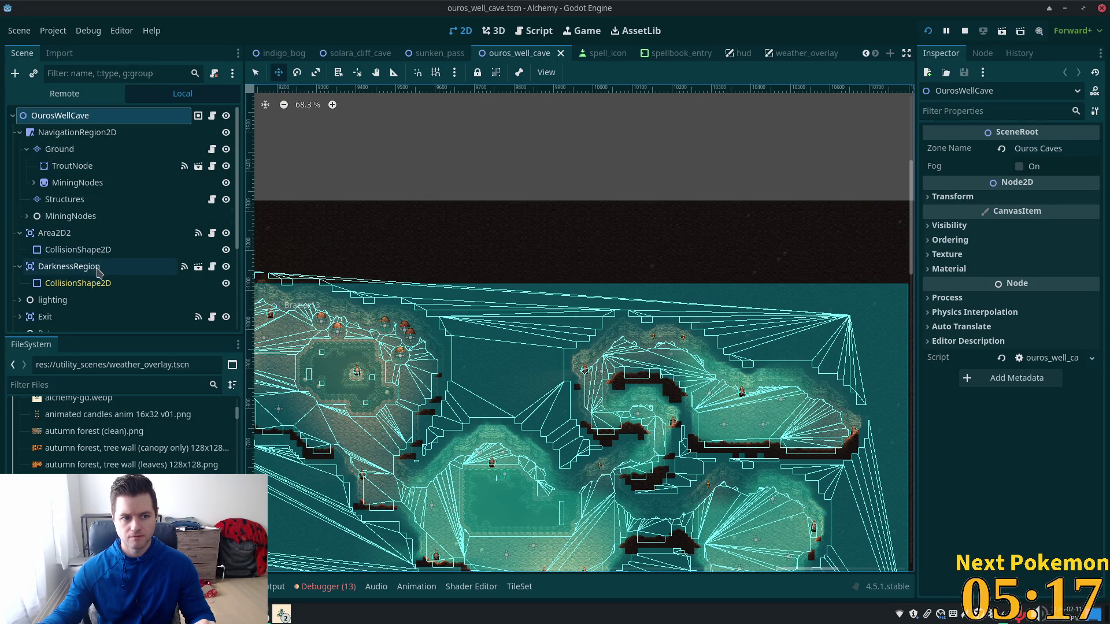
scroll(346, 263, down, 1)
scroll(512, 235, down, 1)
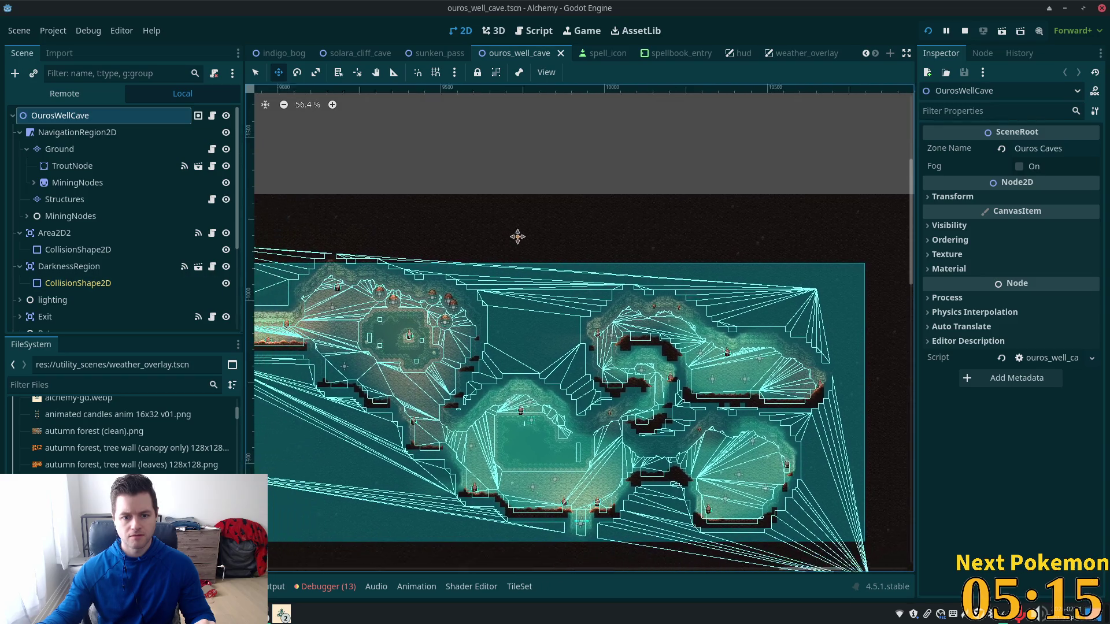
click(59, 151)
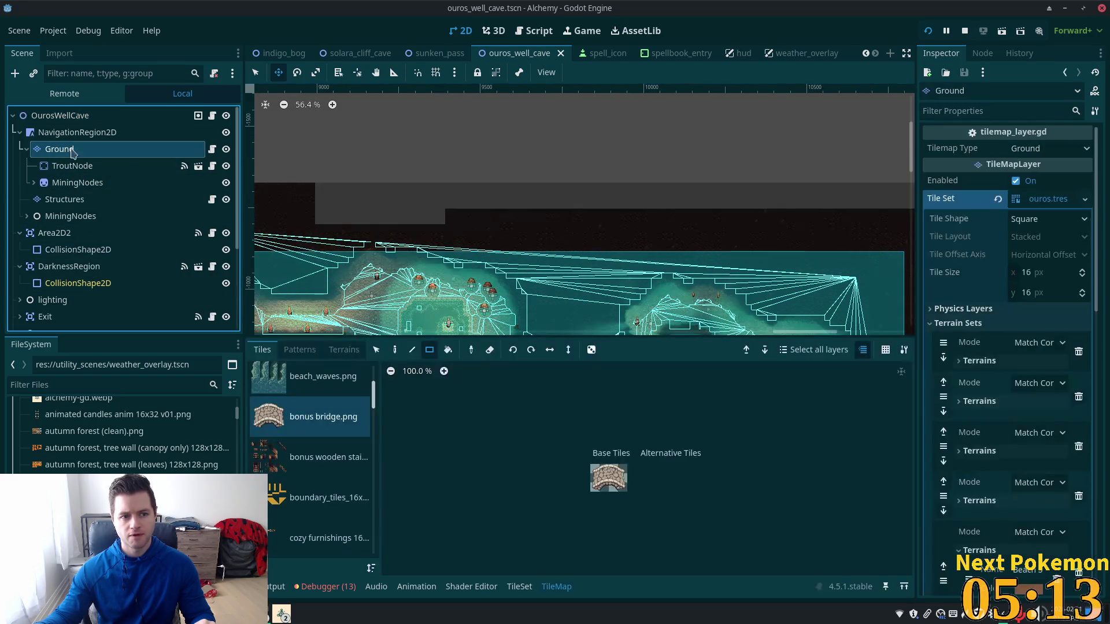
click(263, 73)
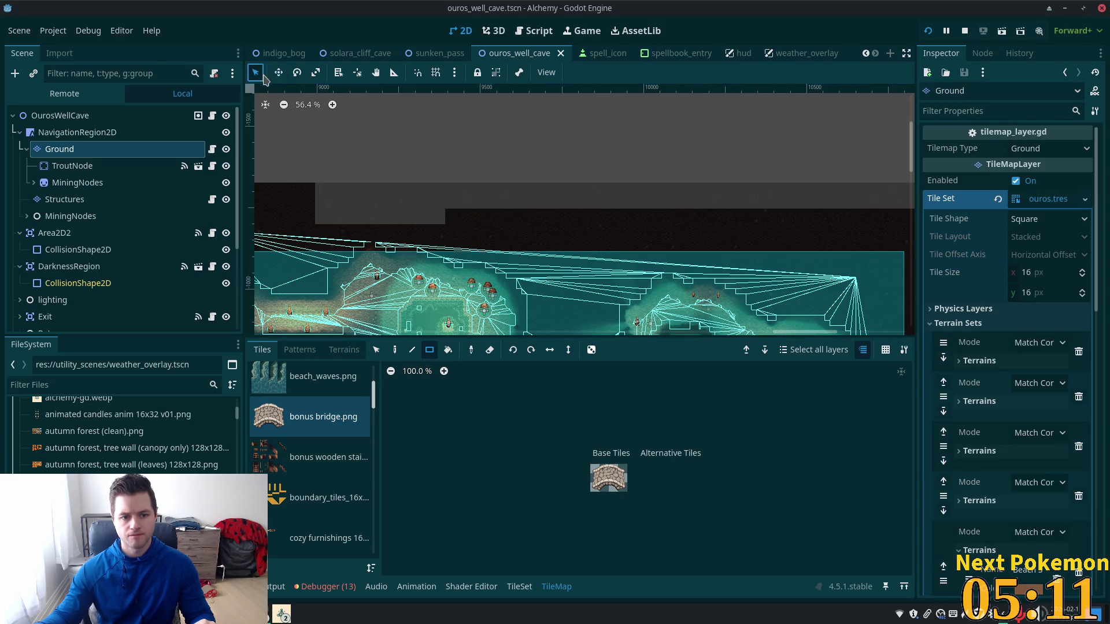
key(s)
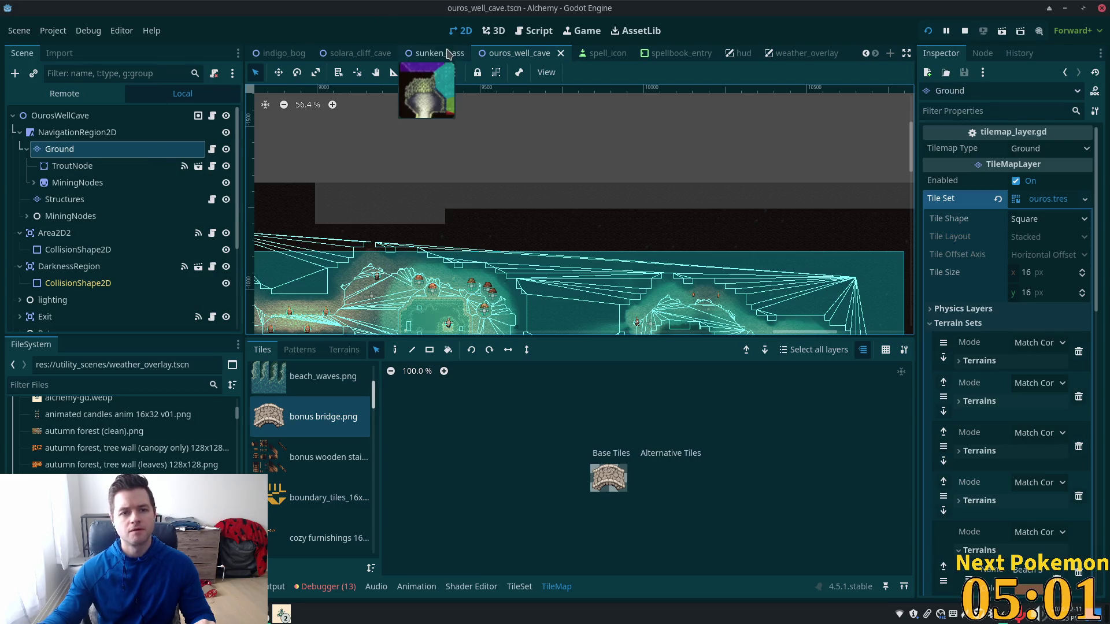
click(409, 56)
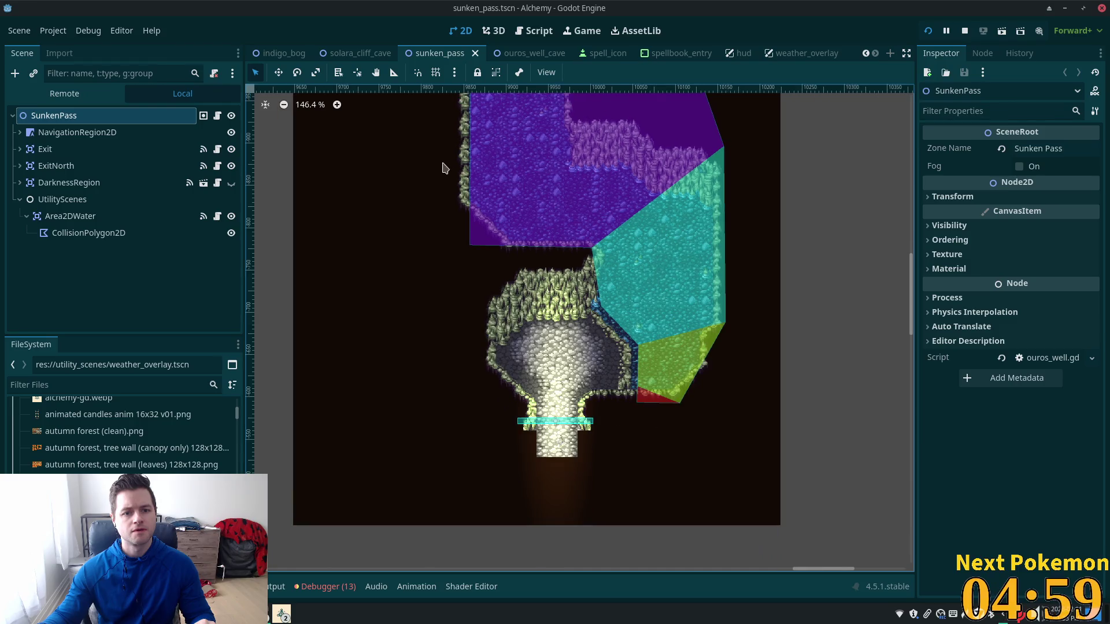
scroll(433, 345, down, 5)
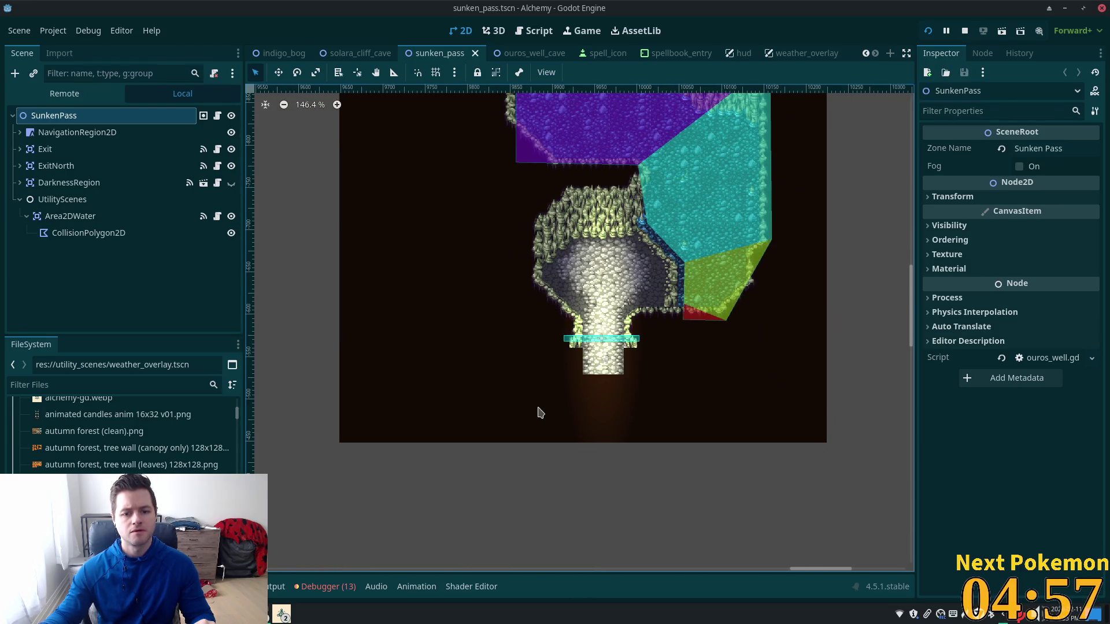
scroll(527, 455, down, 2)
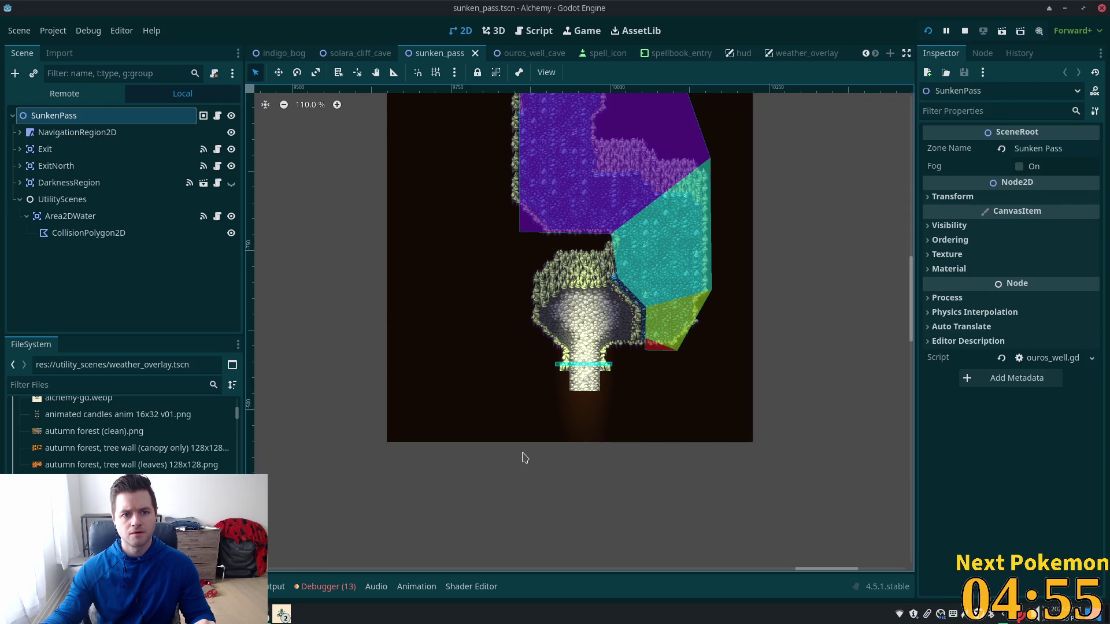
click(20, 132)
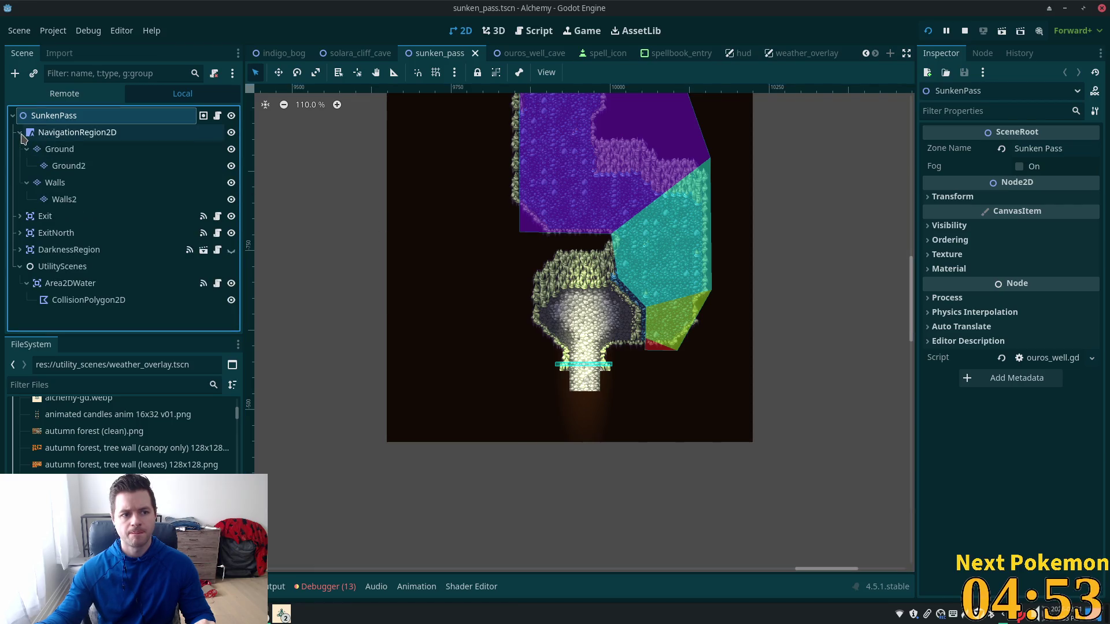
click(55, 151)
scroll(381, 245, down, 2)
scroll(324, 139, down, 2)
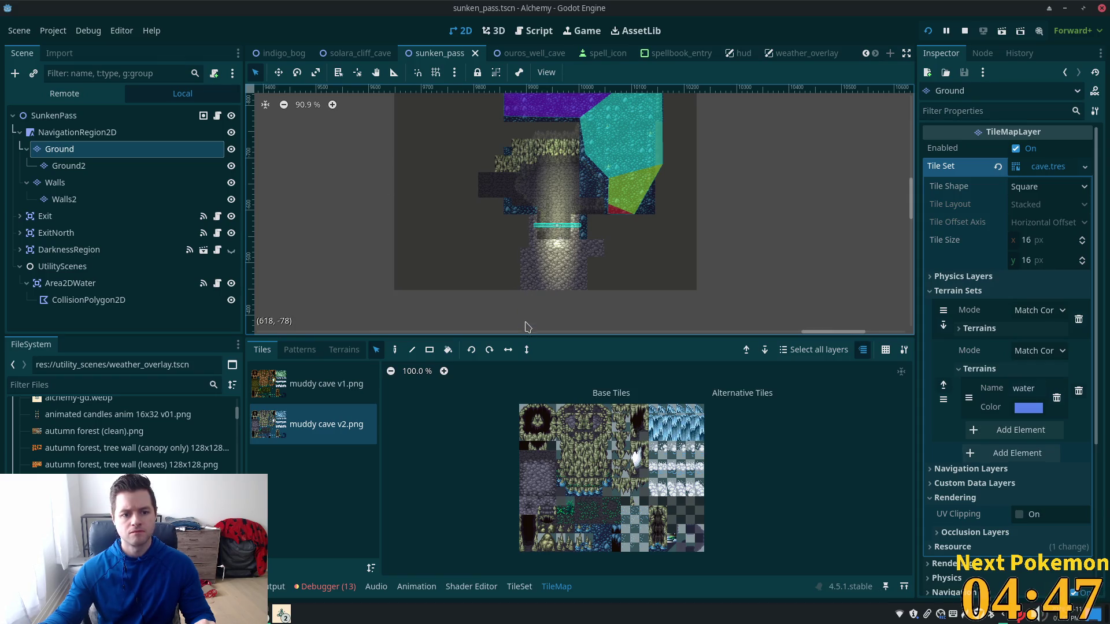
click(116, 134)
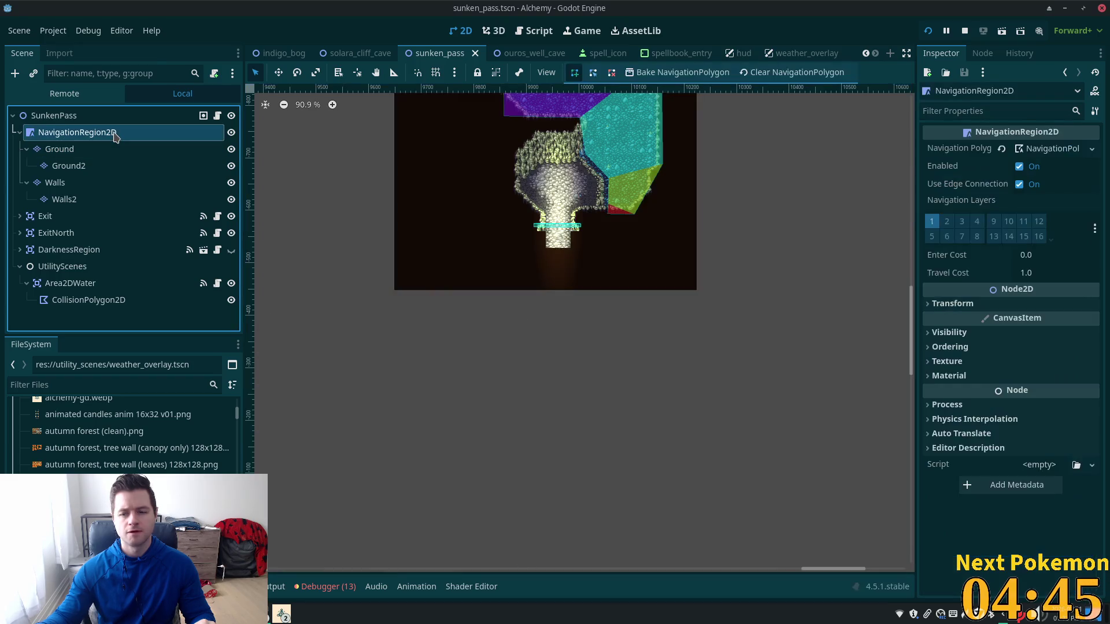
click(92, 118)
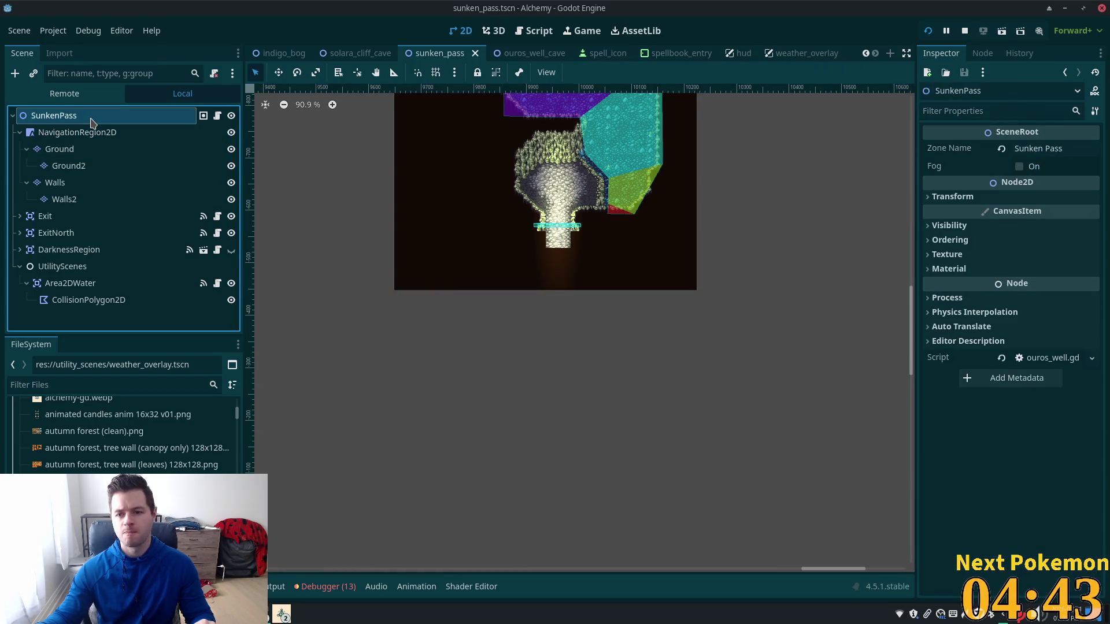
click(509, 55)
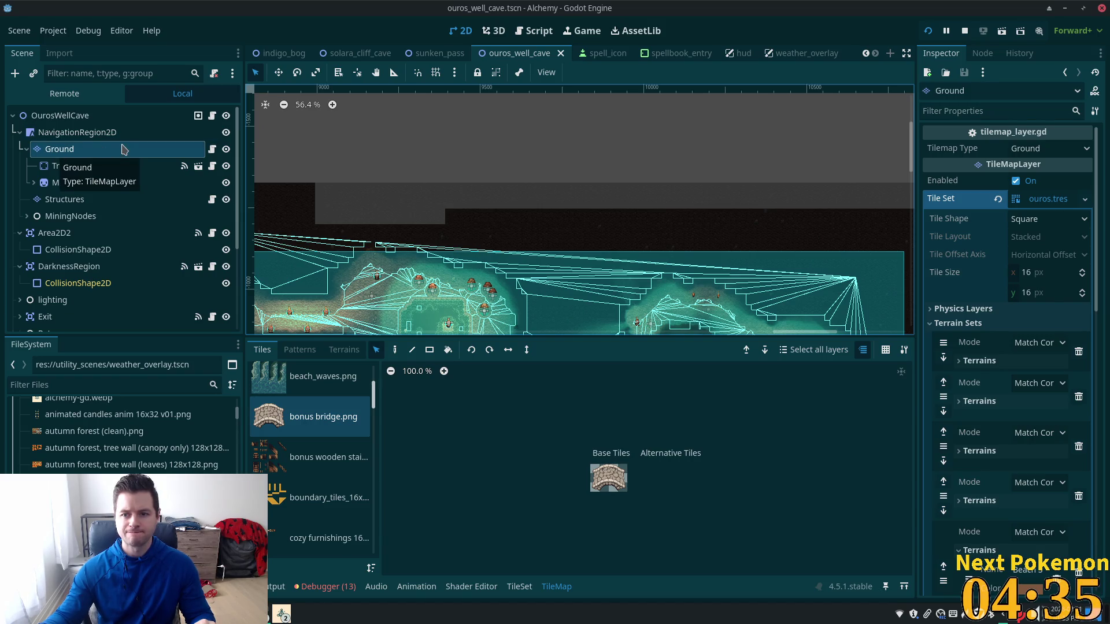
Compare the sunken_pass and ouros_well_cave maps by panning around each
scroll(196, 139, down, 5)
scroll(166, 136, up, 5)
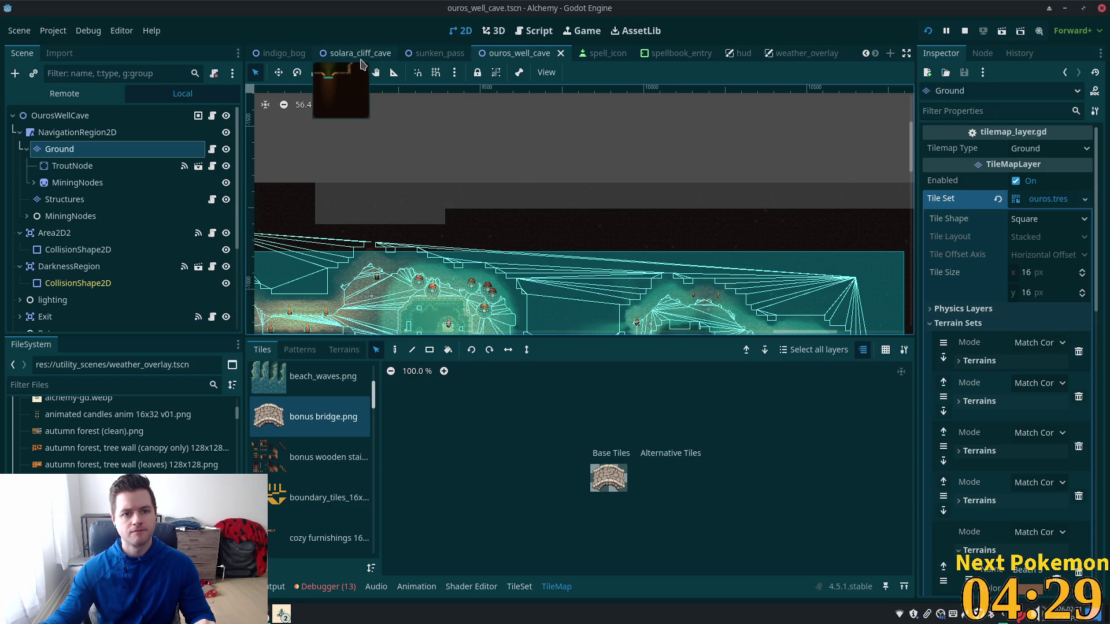
click(439, 53)
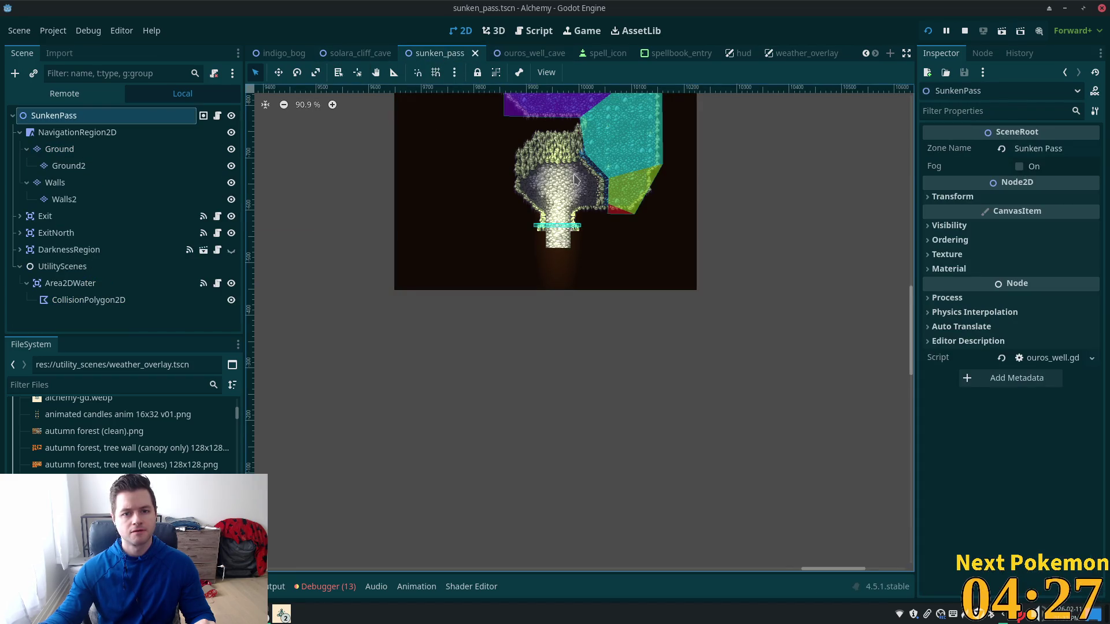
drag(501, 173, 502, 256)
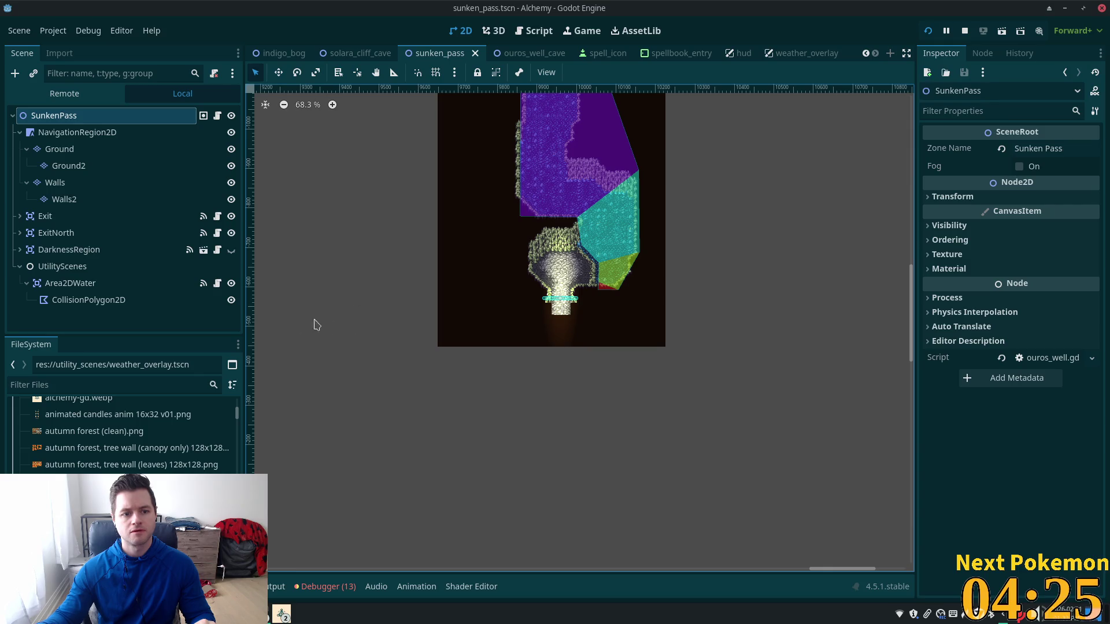
scroll(359, 322, up, 2)
click(520, 53)
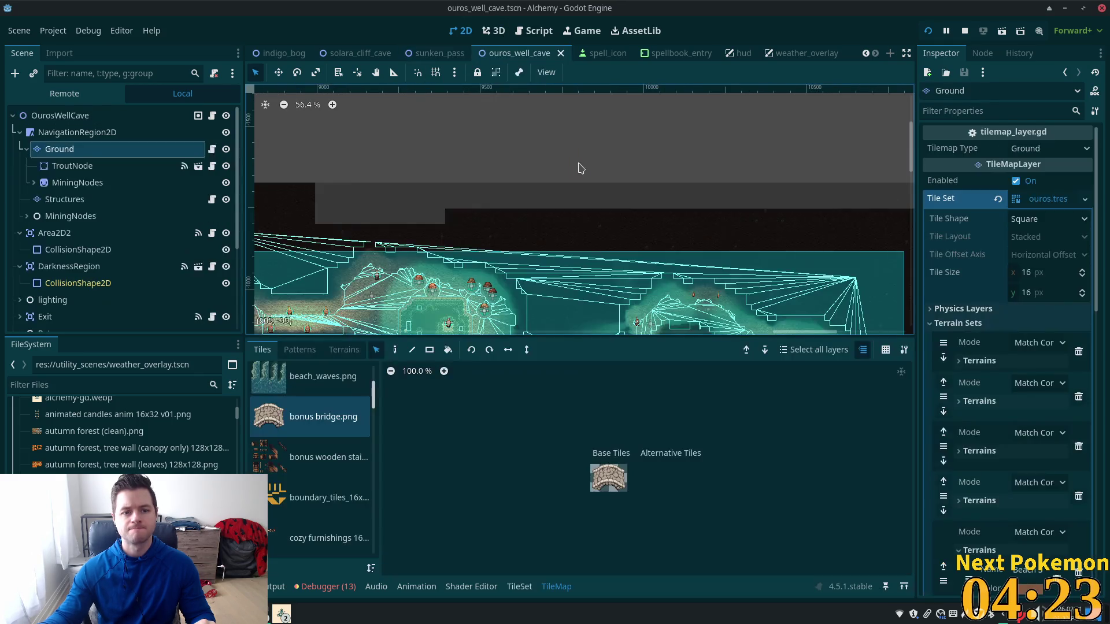
drag(570, 200, 582, 172)
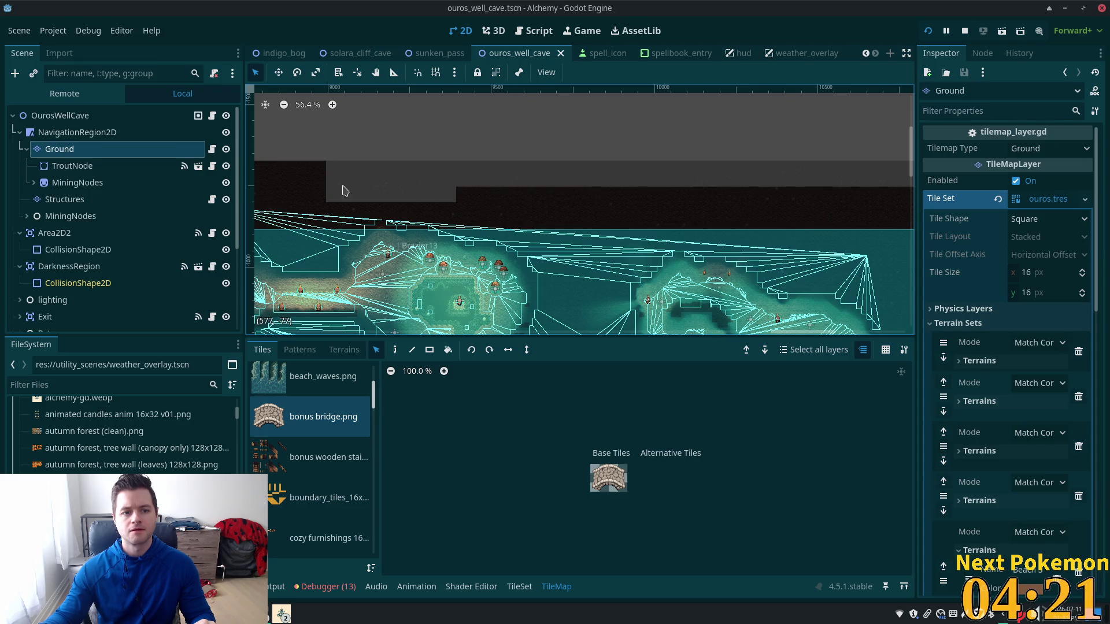
mouse_move(468, 193)
mouse_down()
mouse_move(607, 119)
mouse_move(578, 324)
mouse_move(520, 265)
mouse_move(698, 217)
mouse_move(624, 191)
mouse_up()
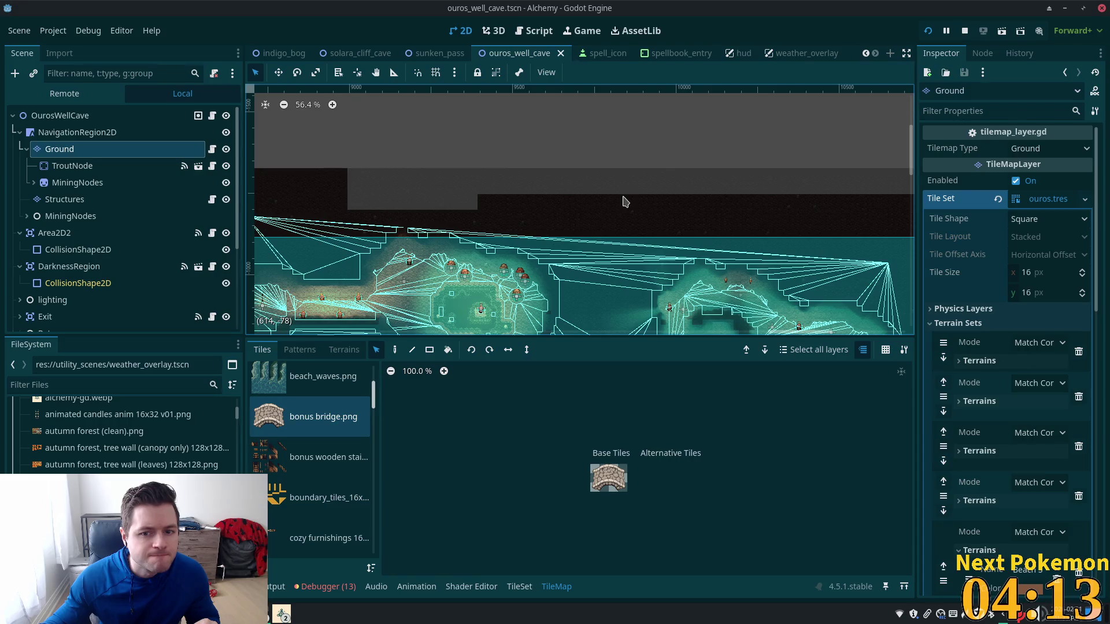
click(411, 55)
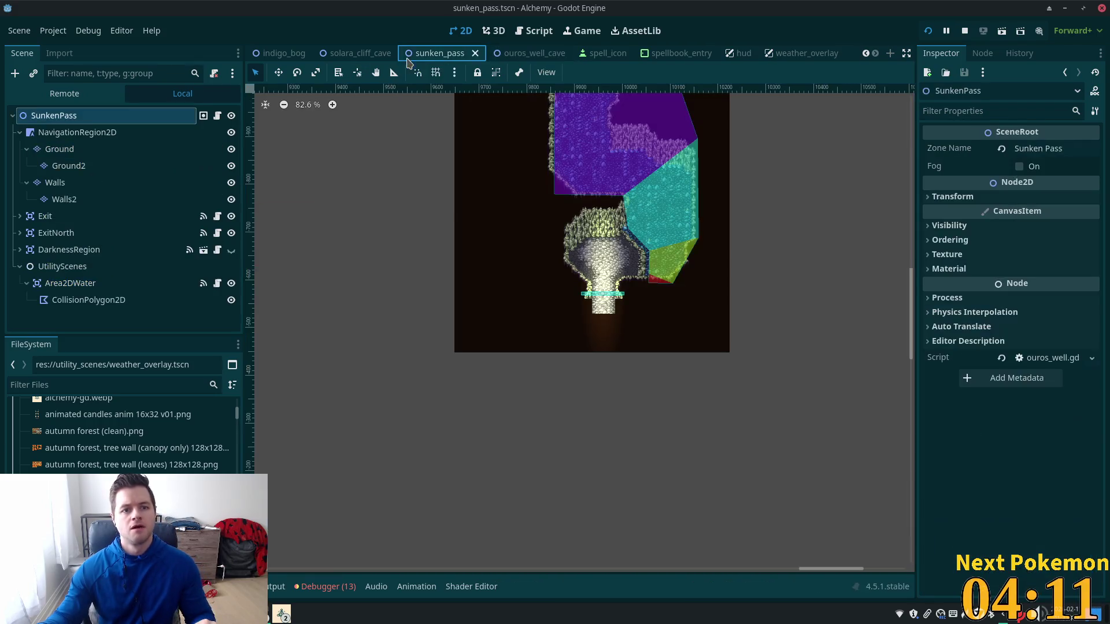
Box-select the wall tiles on the Walls layer and drag the block upward
click(115, 148)
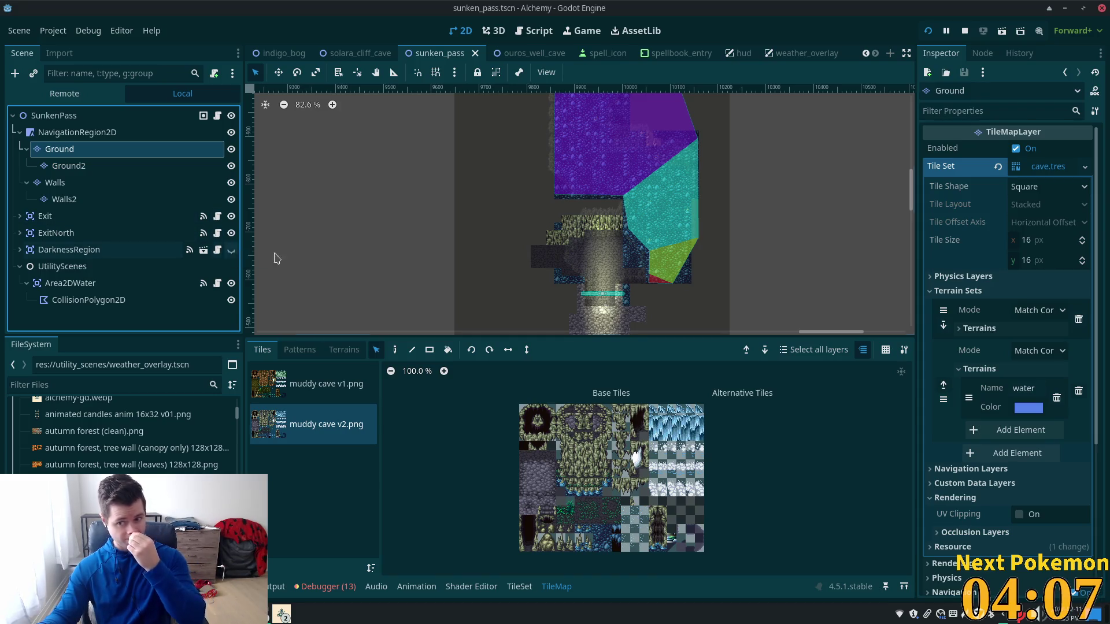
scroll(453, 223, down, 5)
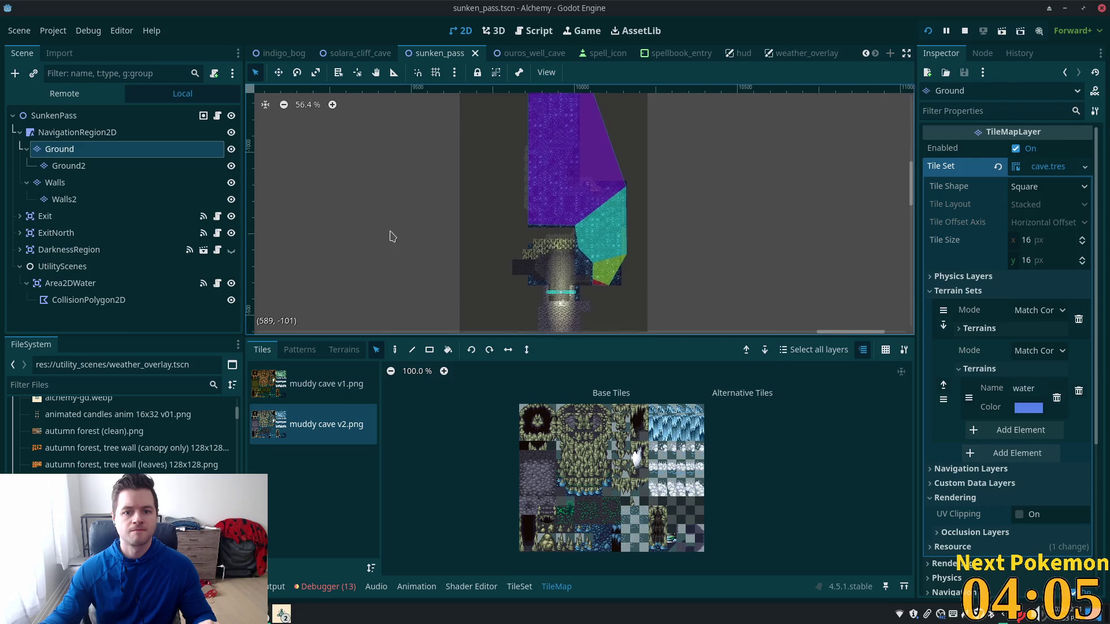
click(72, 184)
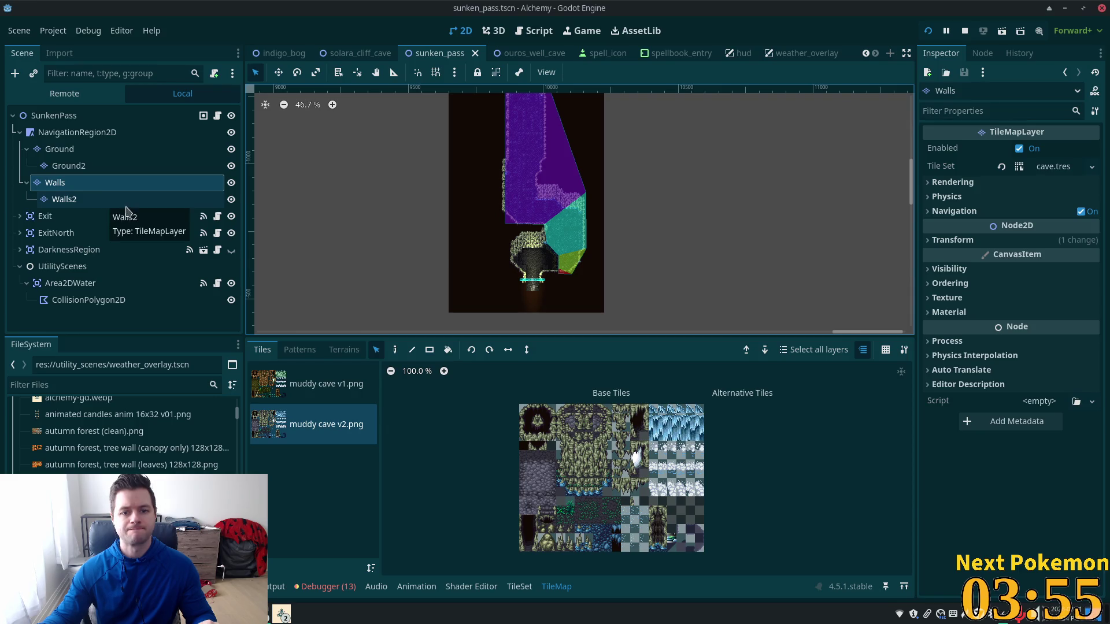
click(87, 205)
click(62, 183)
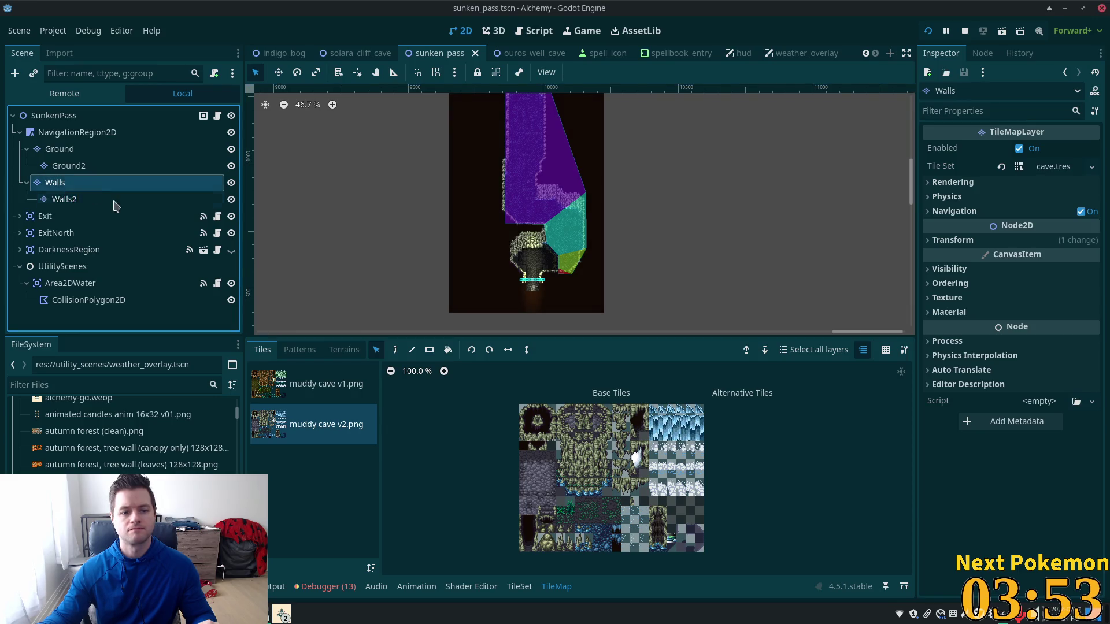
scroll(441, 247, down, 2)
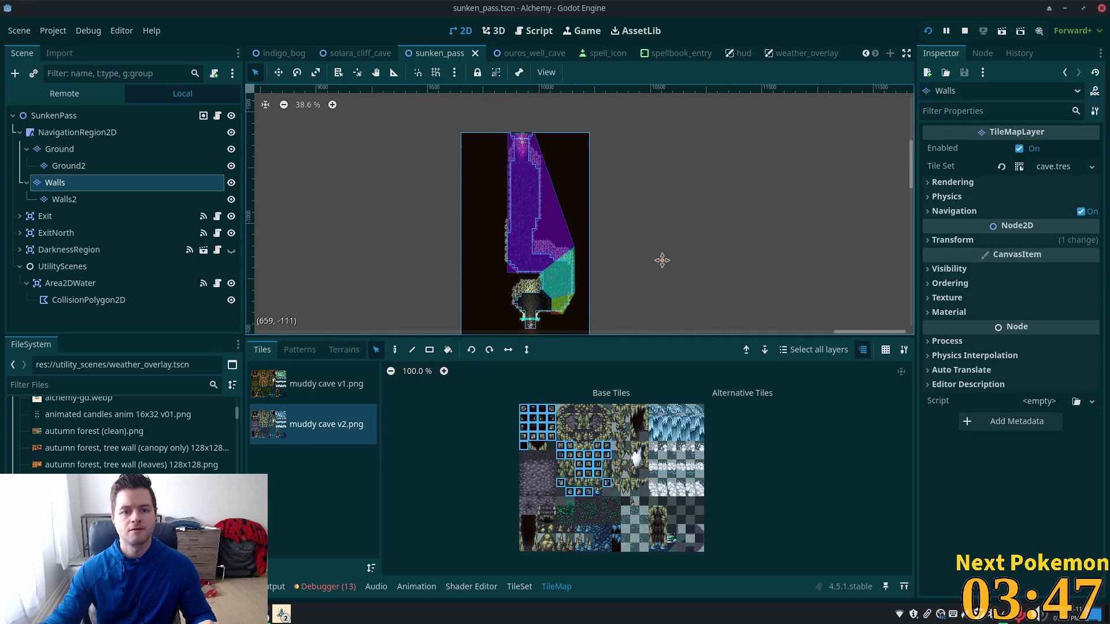
drag(481, 242, 498, 127)
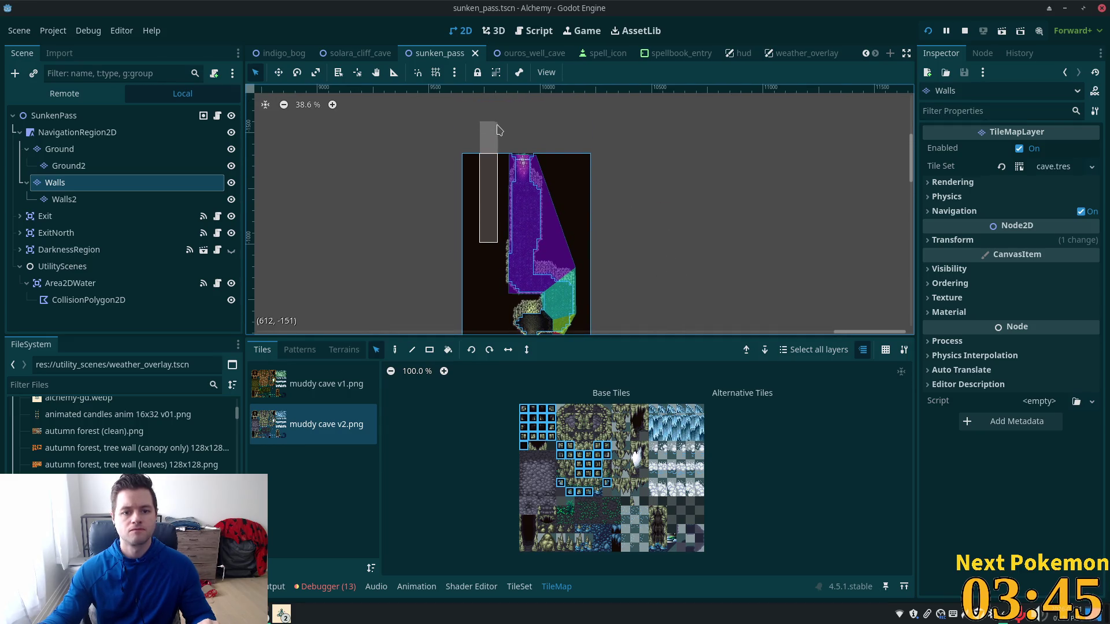
drag(494, 170, 495, 158)
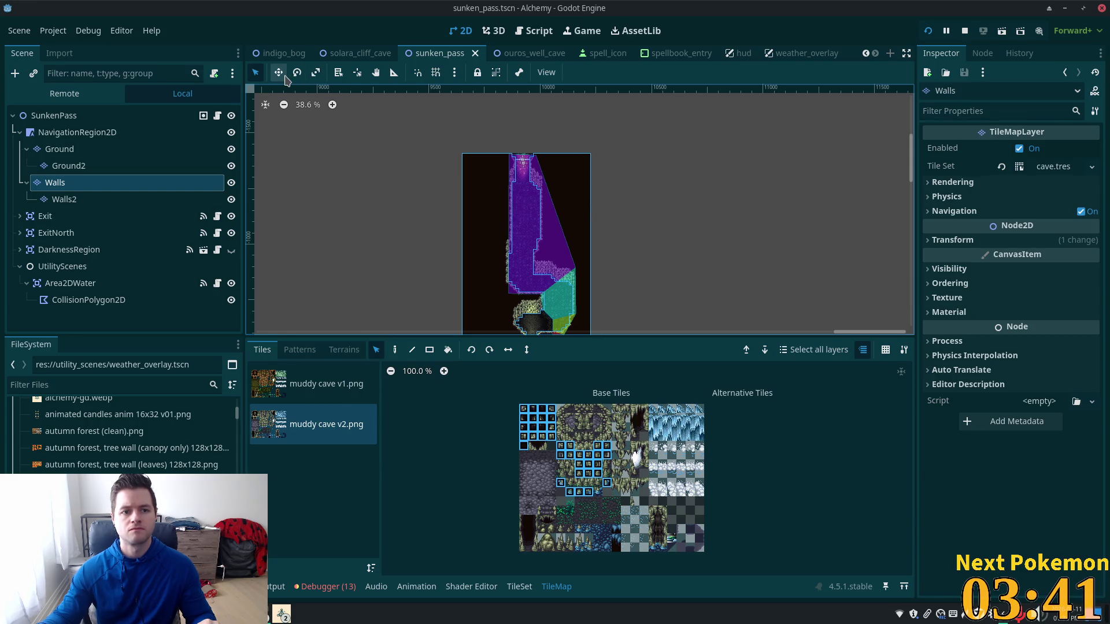
drag(485, 225, 485, 41)
scroll(607, 269, down, 2)
Box-select the tiles on the Ground layer and drag them upward
click(84, 150)
mouse_move(384, 188)
mouse_down()
mouse_move(731, 334)
mouse_move(678, 325)
mouse_up()
scroll(680, 271, down, 2)
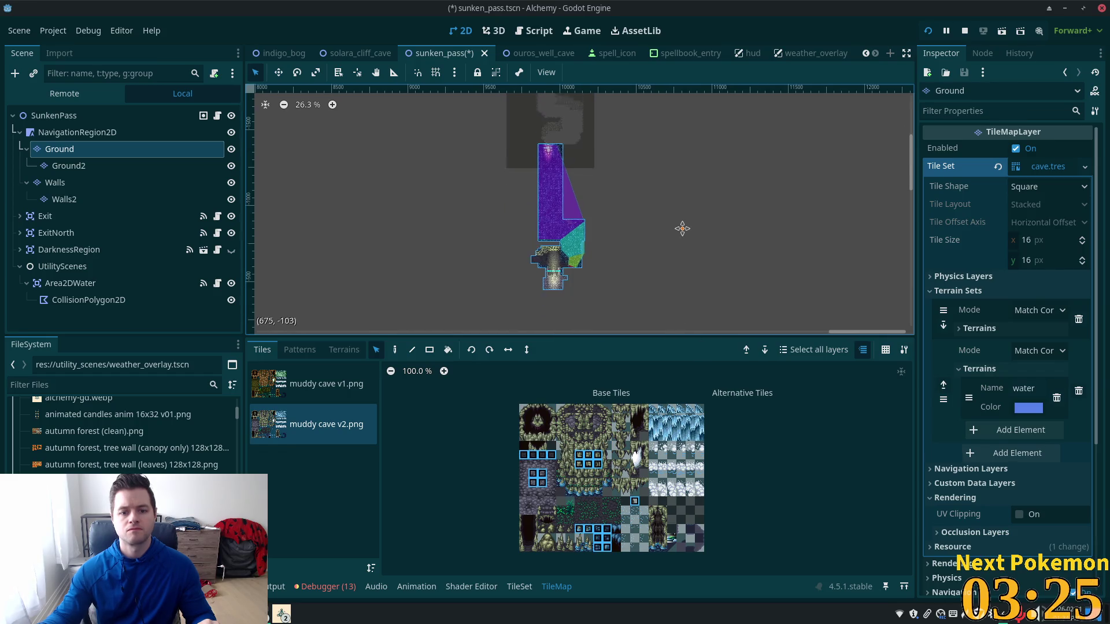
scroll(670, 266, up, 3)
drag(546, 292, 547, 167)
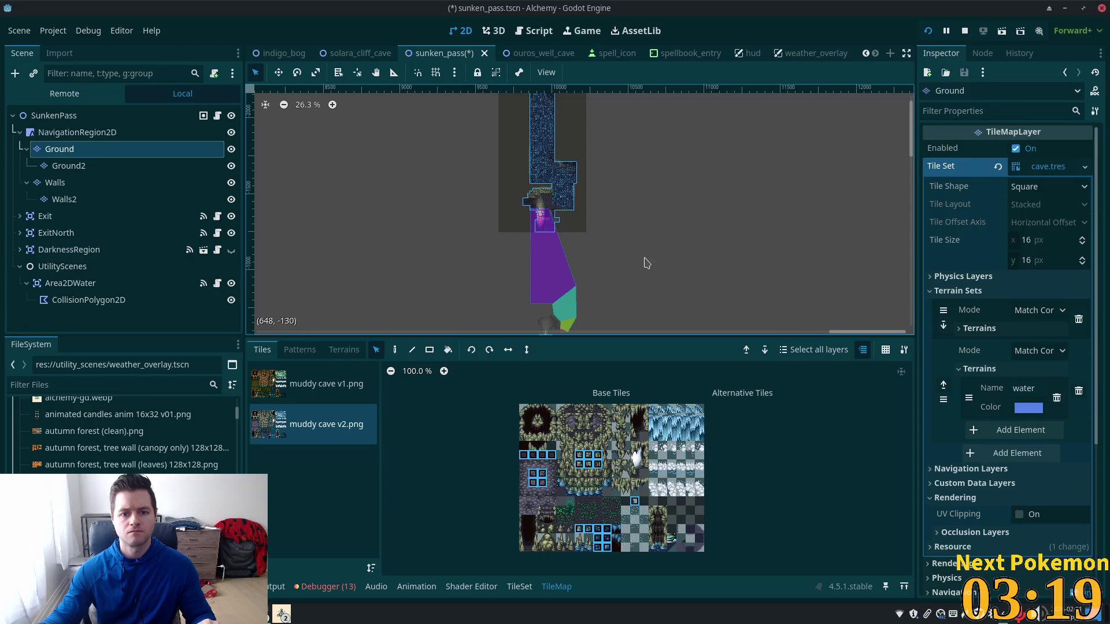
Zoom in and nudge the Ground tiles one tile to align with the walls
scroll(614, 223, up, 5)
scroll(583, 184, up, 4)
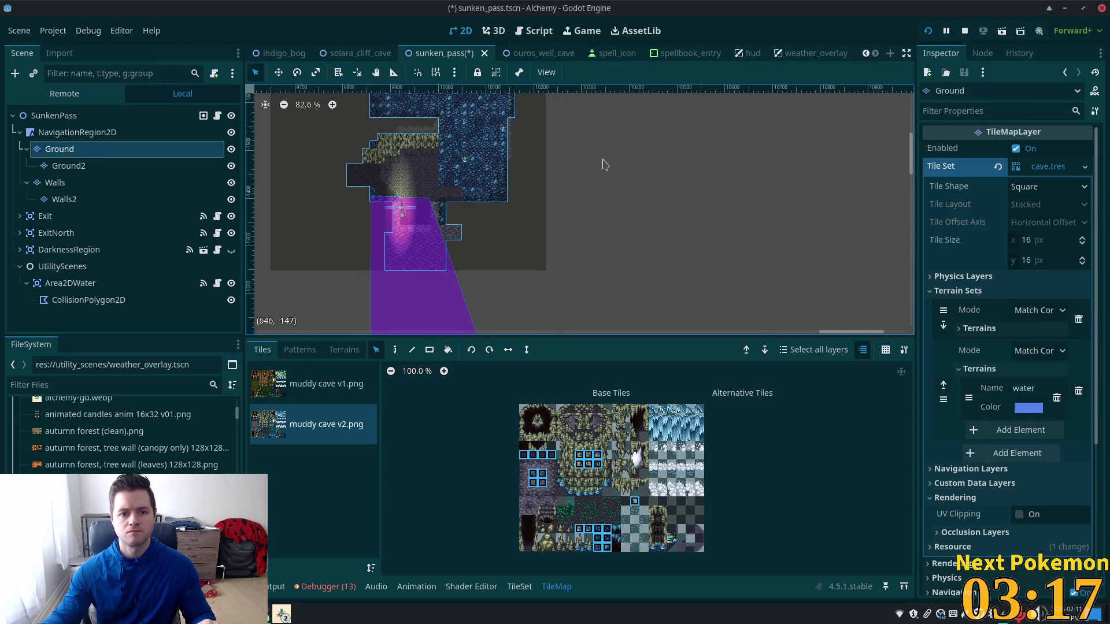
scroll(787, 210, up, 2)
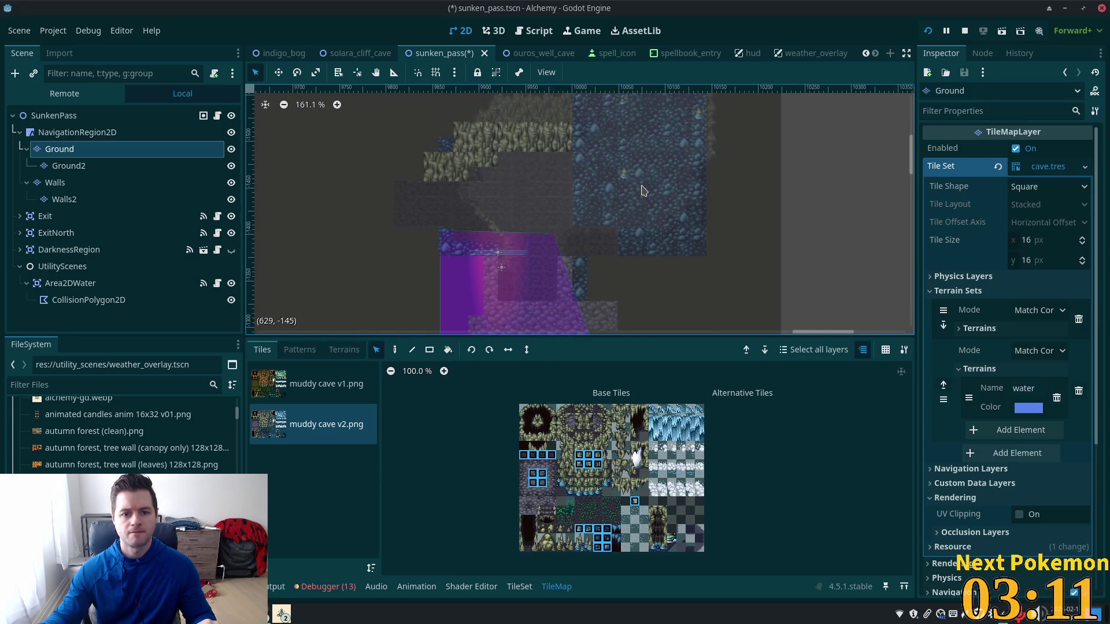
mouse_move(645, 157)
mouse_down()
mouse_move(659, 172)
mouse_move(954, 189)
mouse_move(646, 167)
mouse_move(641, 189)
mouse_move(659, 149)
mouse_move(640, 186)
mouse_up()
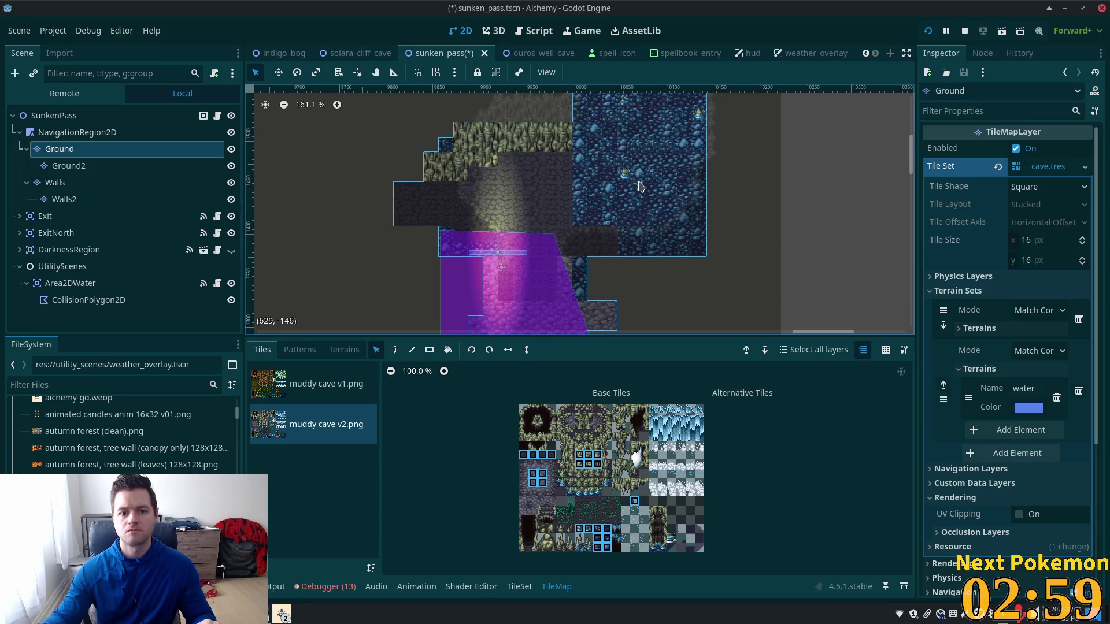
scroll(640, 192, down, 6)
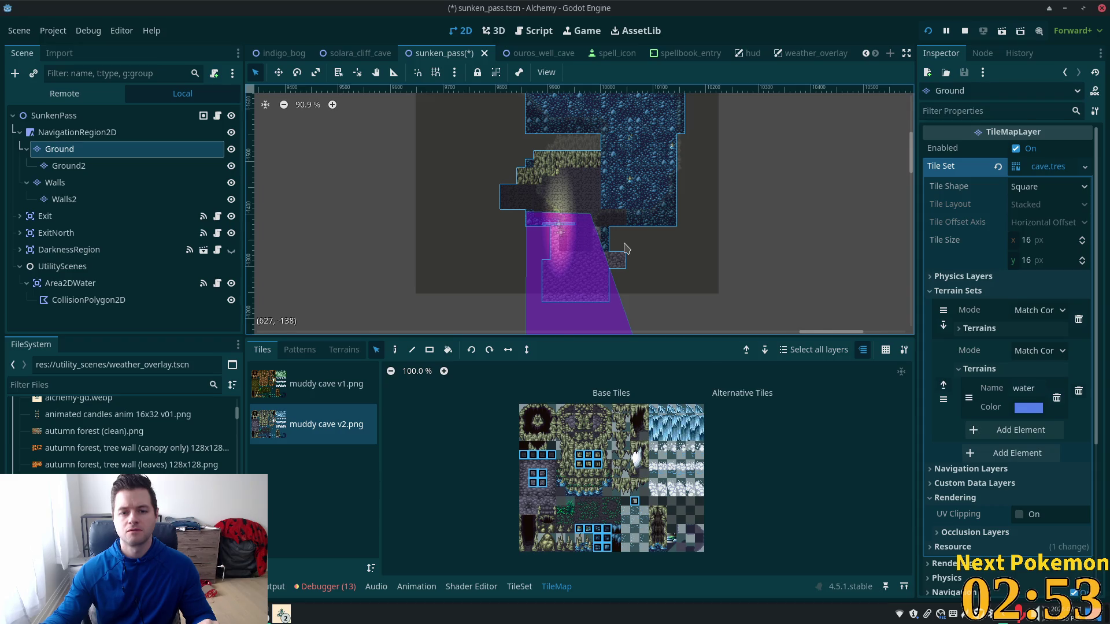
scroll(694, 144, down, 10)
scroll(674, 129, down, 2)
scroll(674, 129, right, 2)
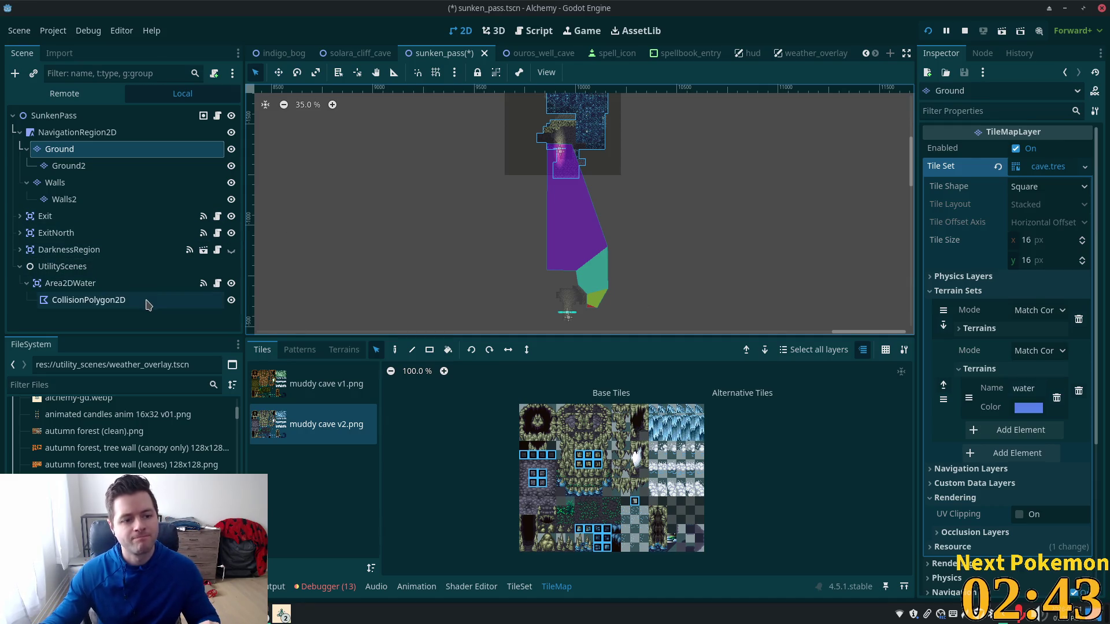
Select Area2DWater and move it up about 816 px with the Move tool
click(111, 289)
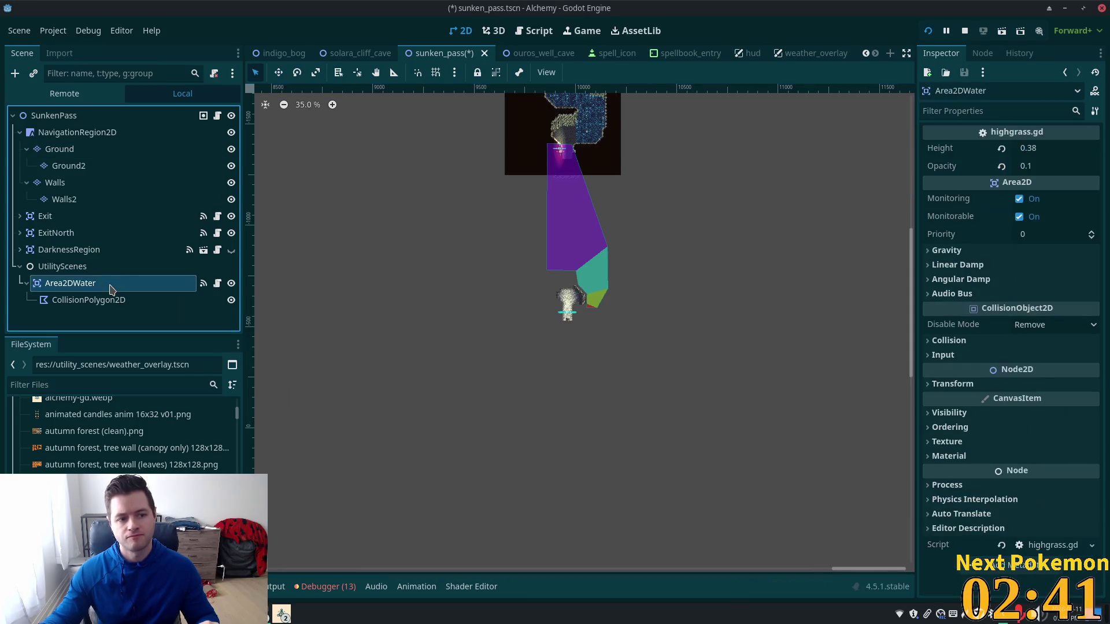
click(96, 267)
click(95, 285)
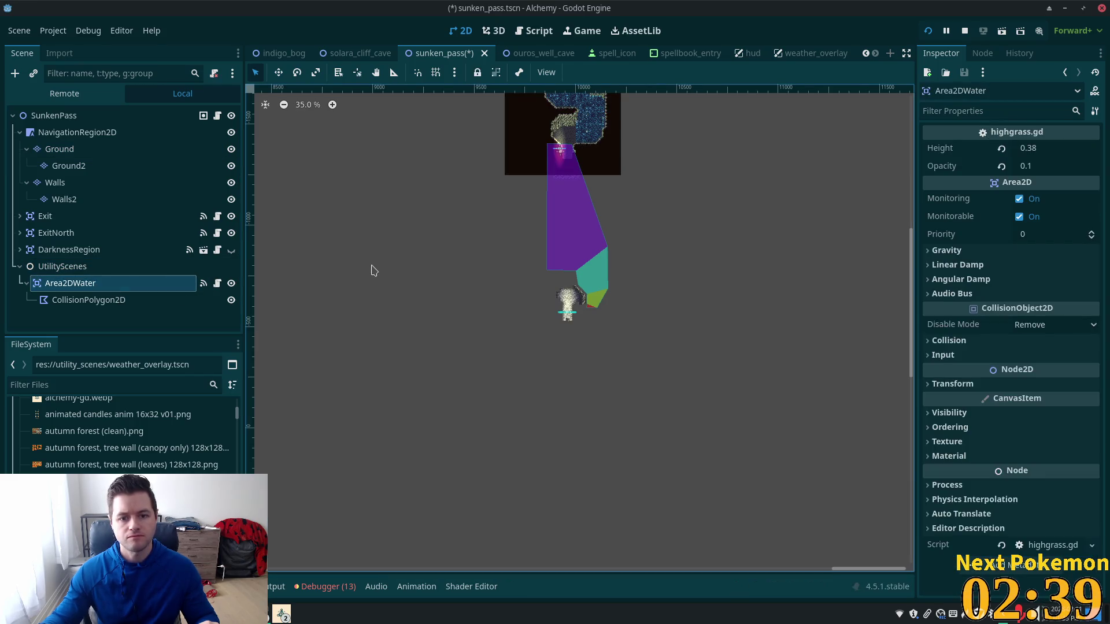
scroll(435, 230, up, 2)
drag(435, 230, 349, 346)
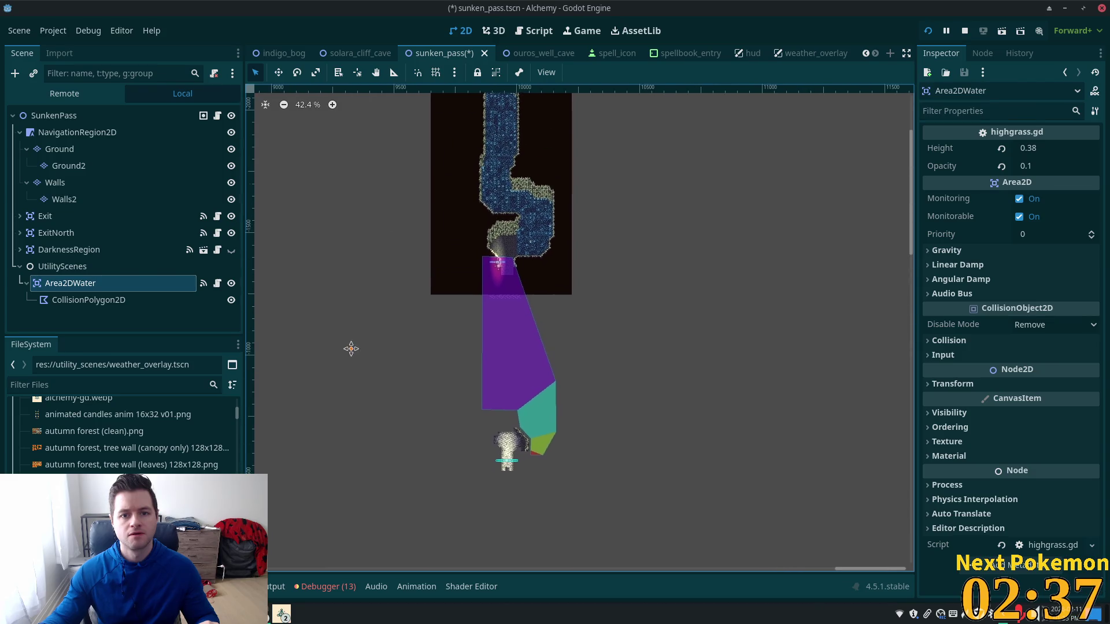
click(278, 73)
drag(369, 286, 378, 92)
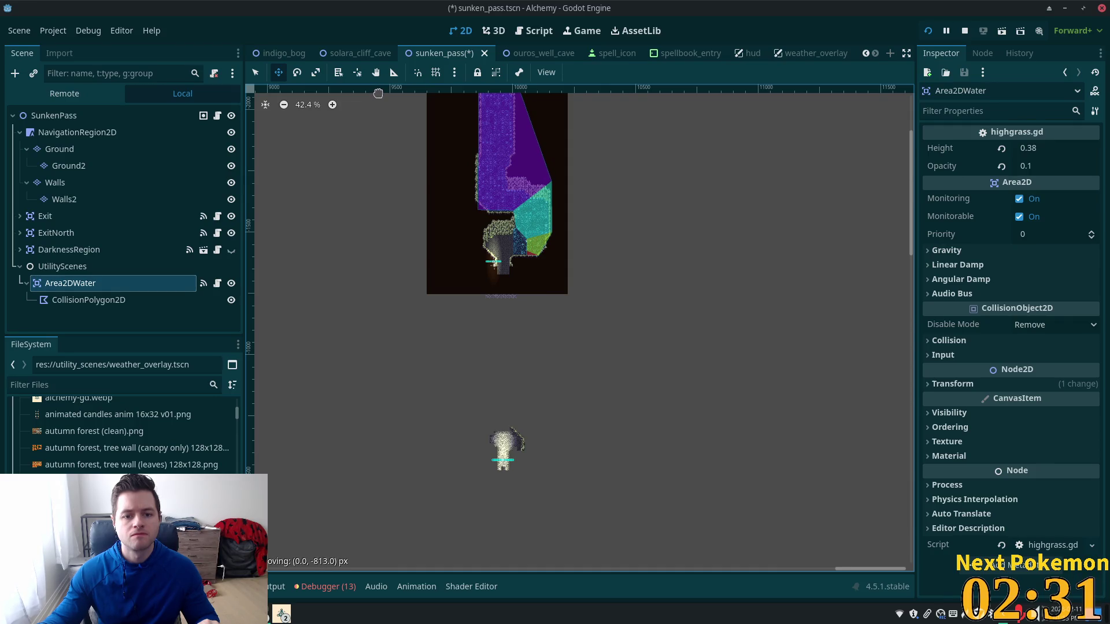
drag(378, 92, 378, 92)
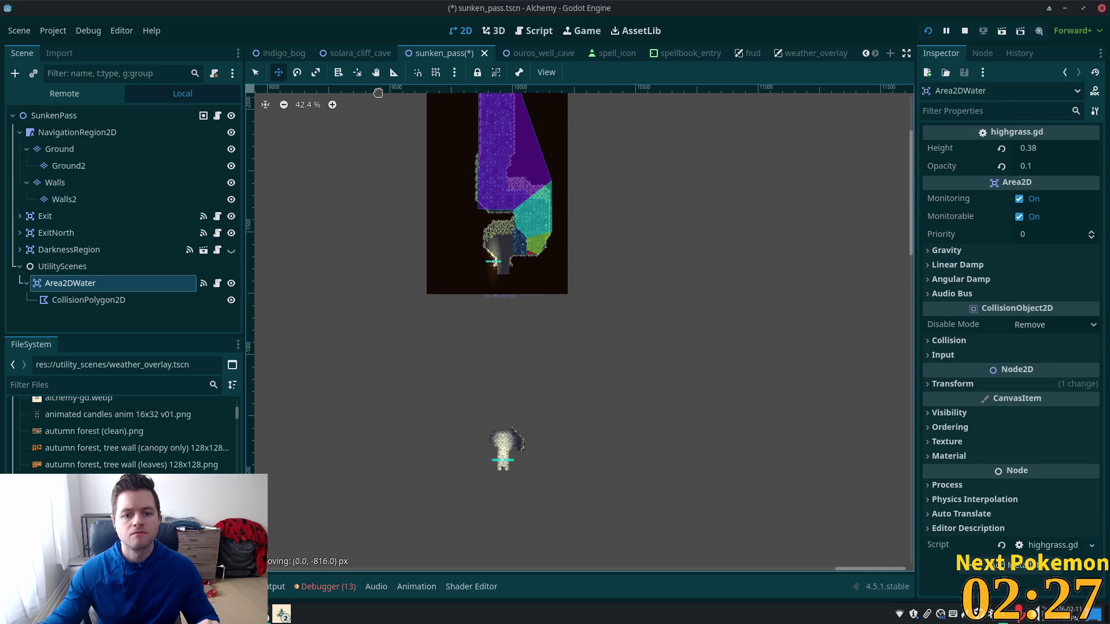
Zoom in to check the raised water area and frame the cave's lower entrance
scroll(570, 286, up, 6)
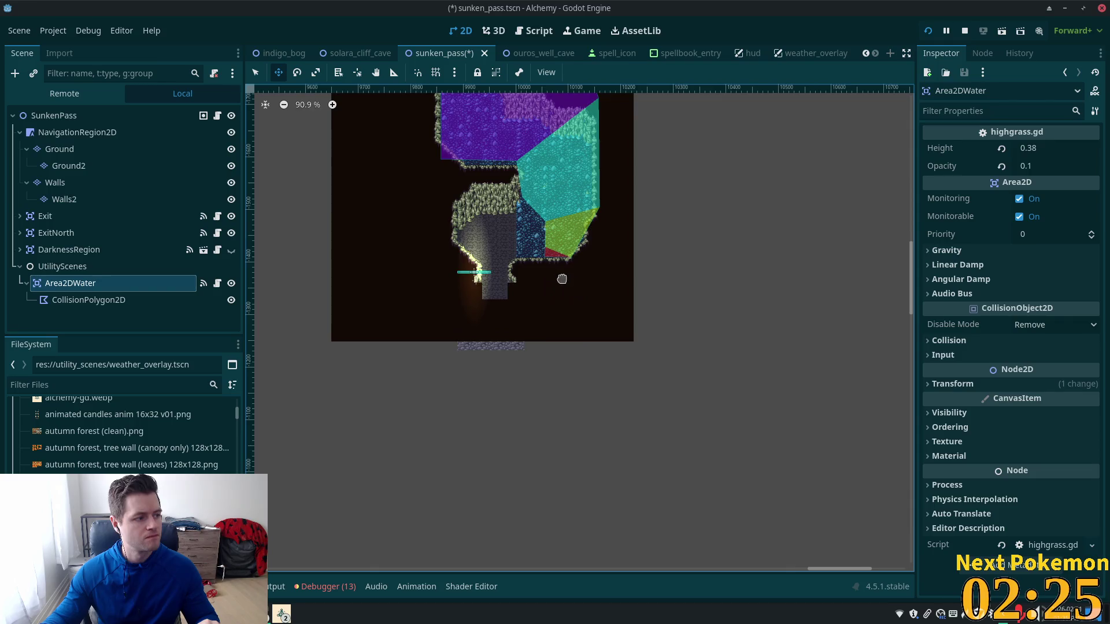
scroll(549, 271, up, 2)
scroll(550, 271, down, 2)
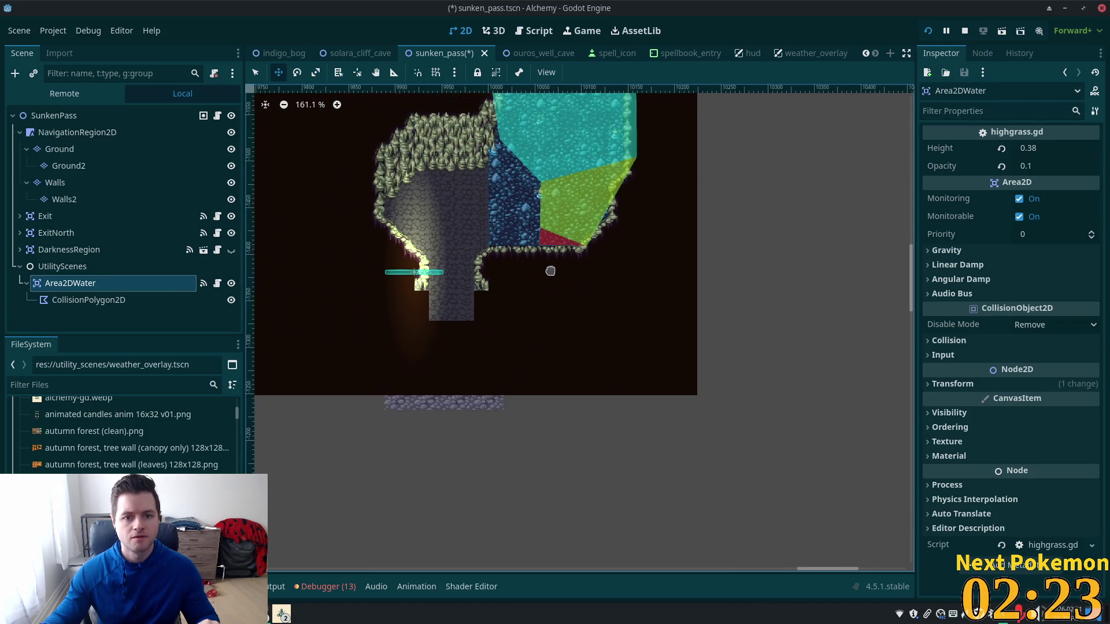
click(53, 115)
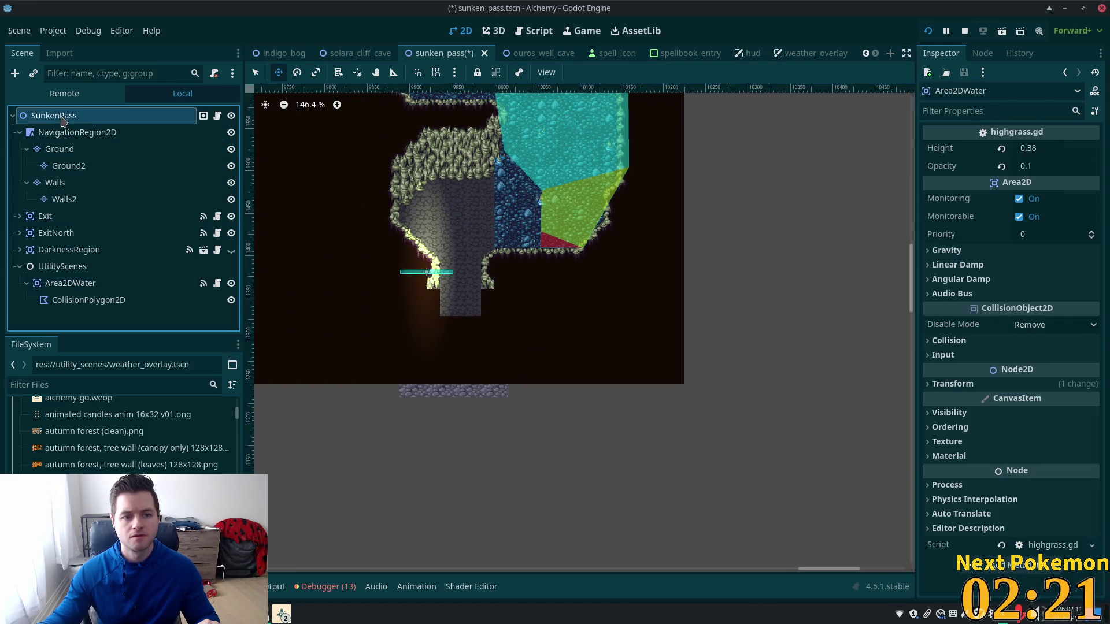
scroll(490, 341, down, 2)
mouse_move(490, 341)
mouse_down()
mouse_move(708, 179)
mouse_move(705, 545)
mouse_move(757, 149)
mouse_up()
click(64, 199)
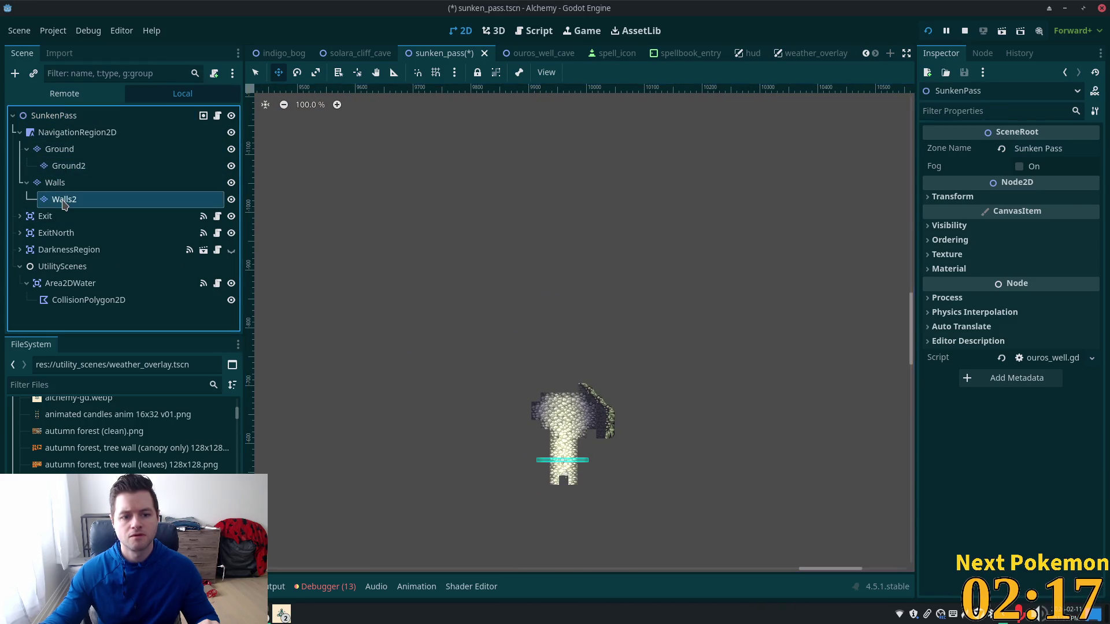
Frame the cave entrance and select all tiles on the Ground2 layer
scroll(590, 236, down, 2)
drag(590, 236, 628, 366)
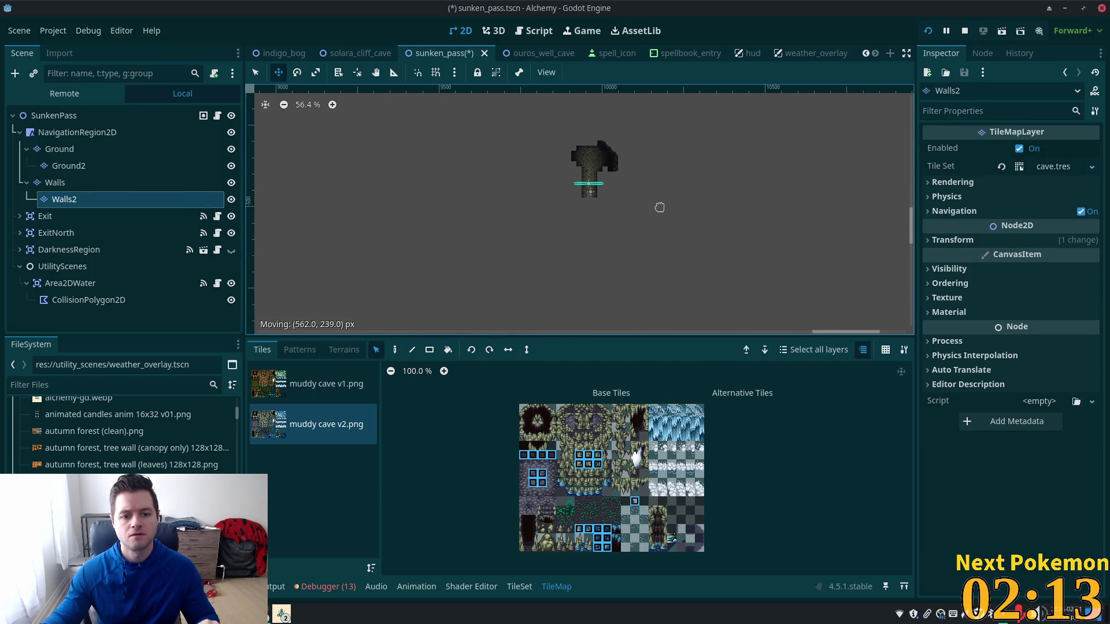
click(257, 72)
drag(516, 115, 722, 250)
click(148, 180)
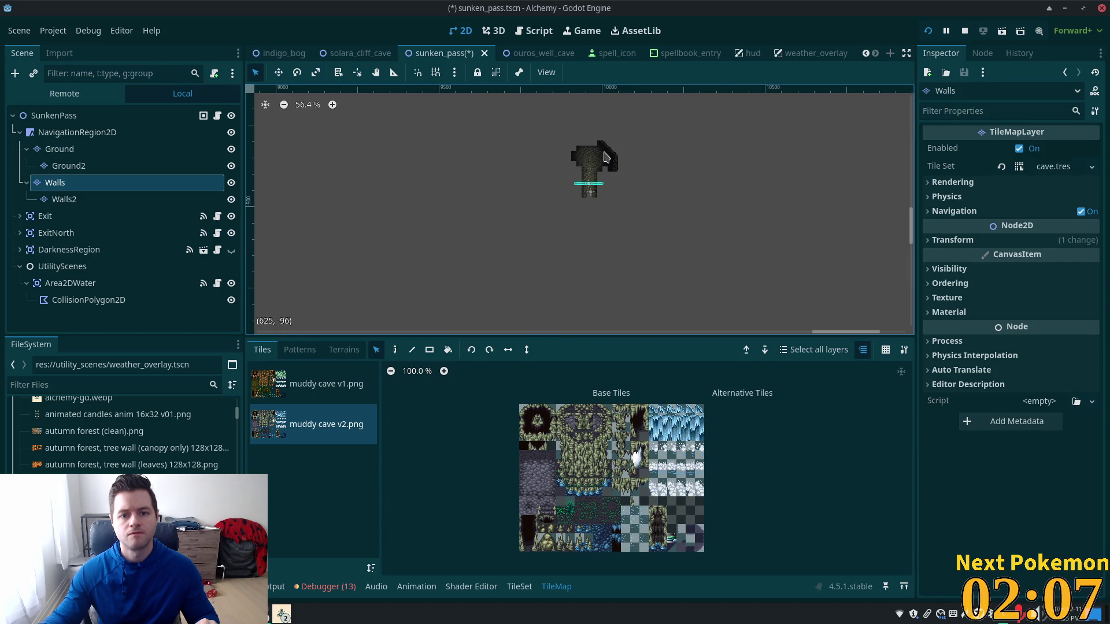
key(Up)
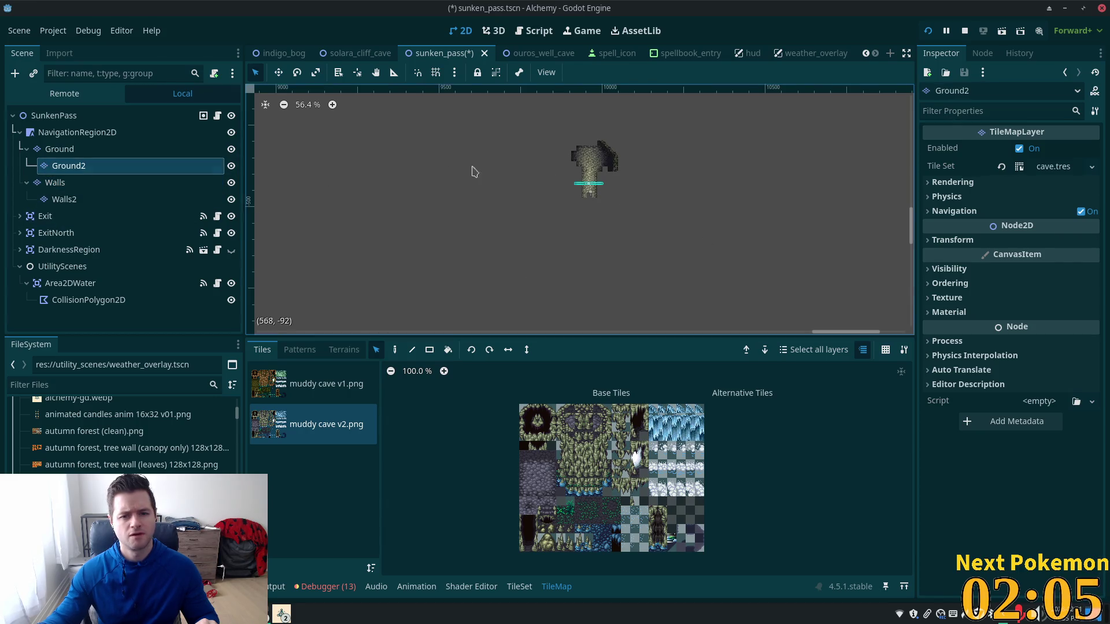
key(ctrl+a)
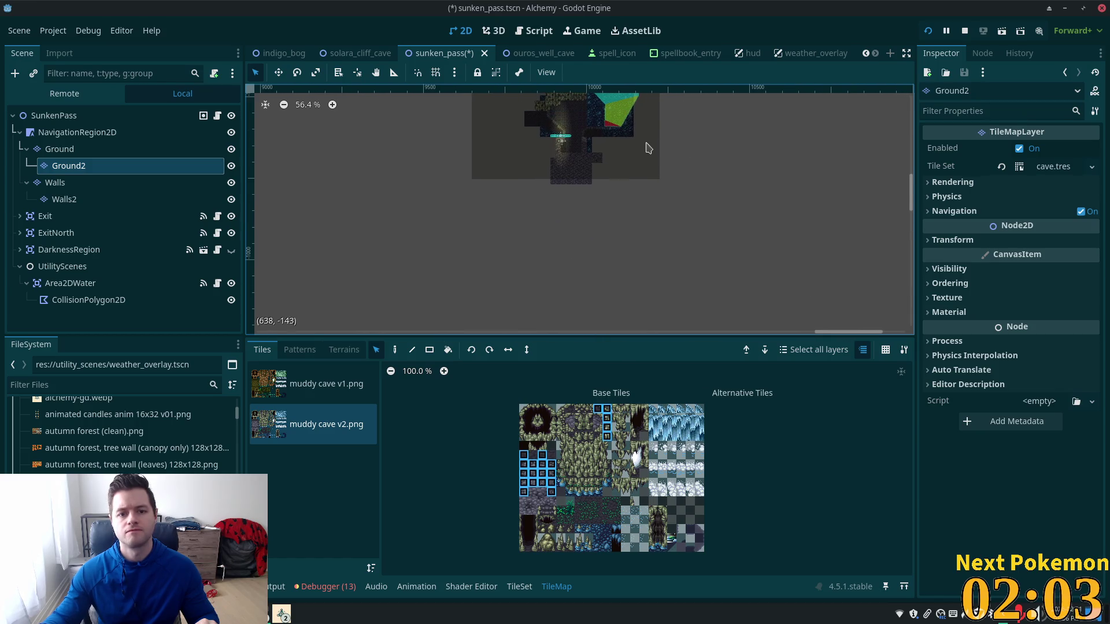
Drag the Ground2 entrance tile patch up to sit beneath the cave
scroll(658, 154, down, 2)
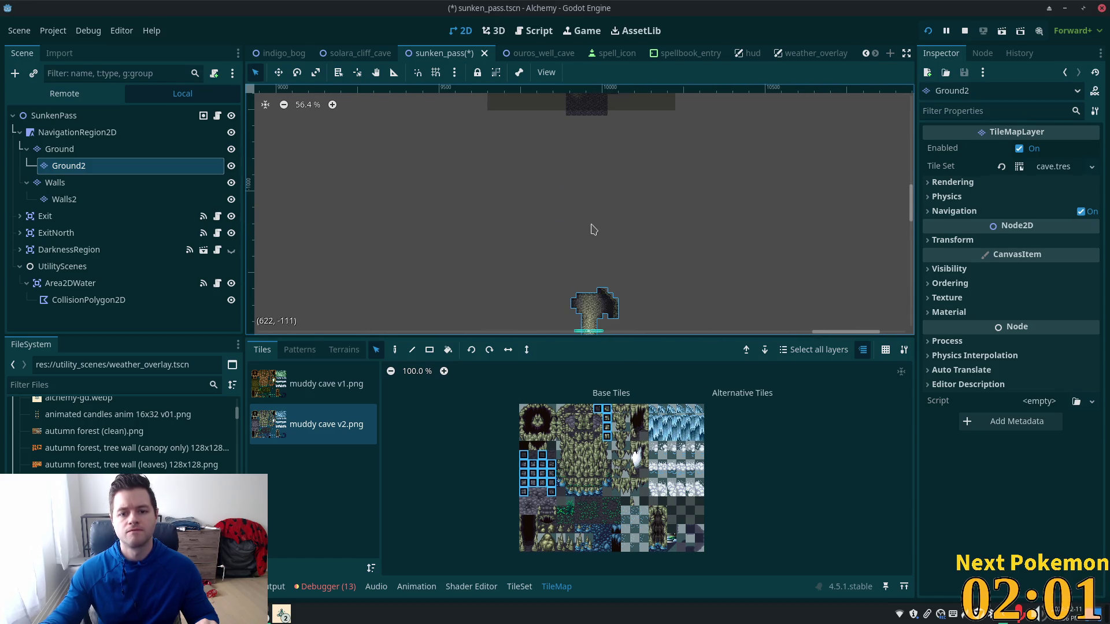
mouse_move(589, 223)
mouse_down()
mouse_move(589, 111)
mouse_move(590, 312)
mouse_move(581, 239)
mouse_move(632, 330)
mouse_move(676, 332)
mouse_up()
scroll(691, 322, down, 3)
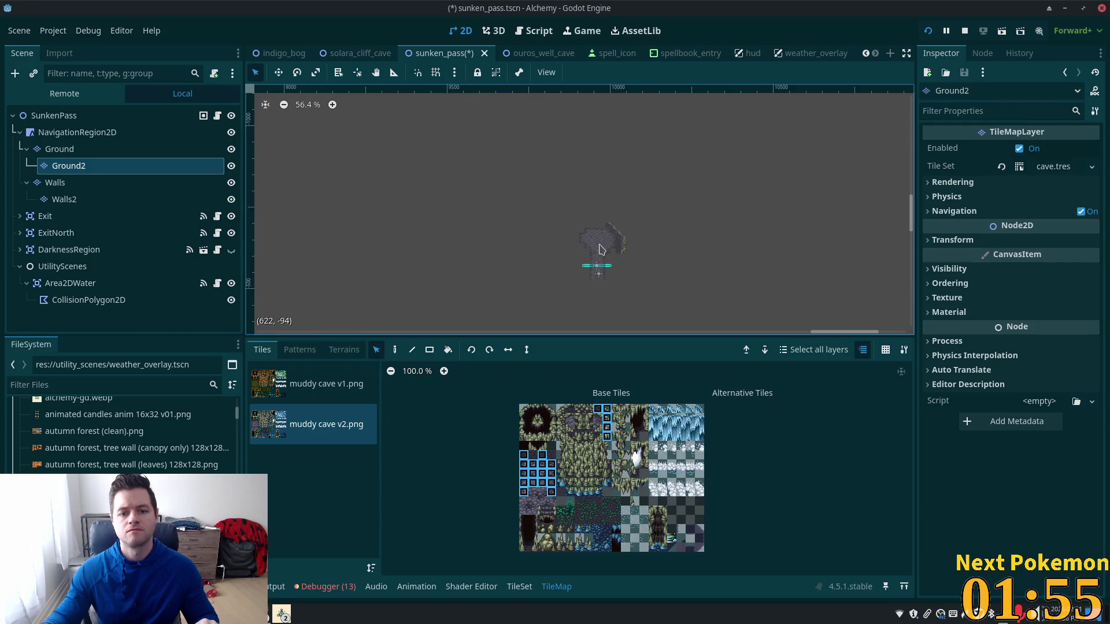
drag(599, 249, 607, 91)
drag(621, 174, 610, 170)
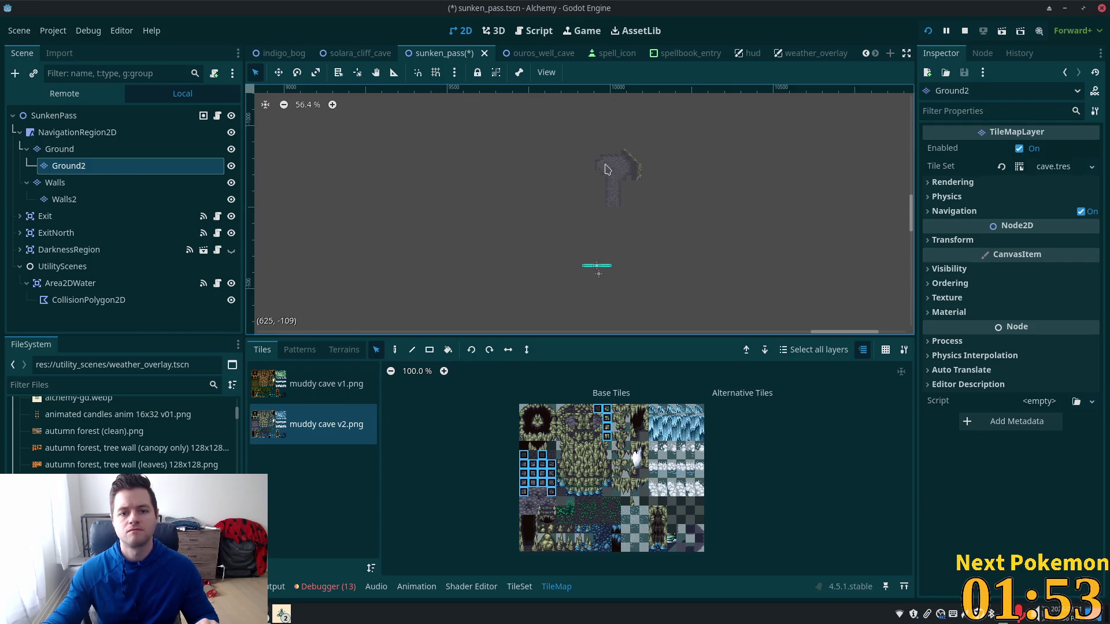
mouse_move(593, 6)
mouse_down()
mouse_move(595, 196)
mouse_move(600, 180)
mouse_move(602, 190)
mouse_up()
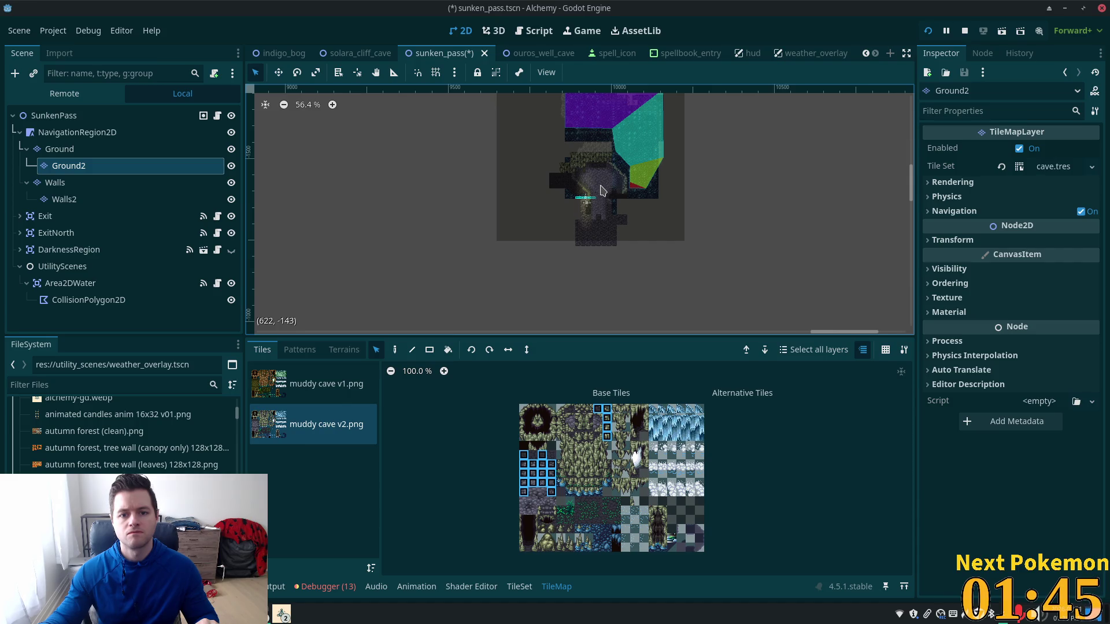
scroll(557, 170, up, 3)
click(103, 133)
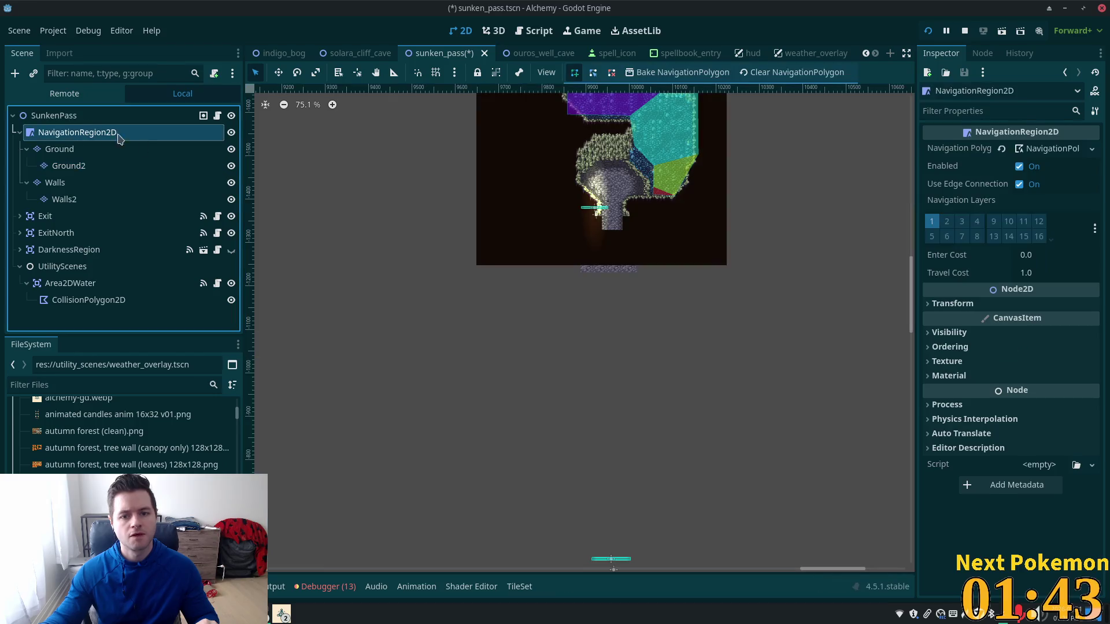
scroll(634, 200, up, 12)
scroll(635, 201, down, 2)
scroll(635, 200, down, 1)
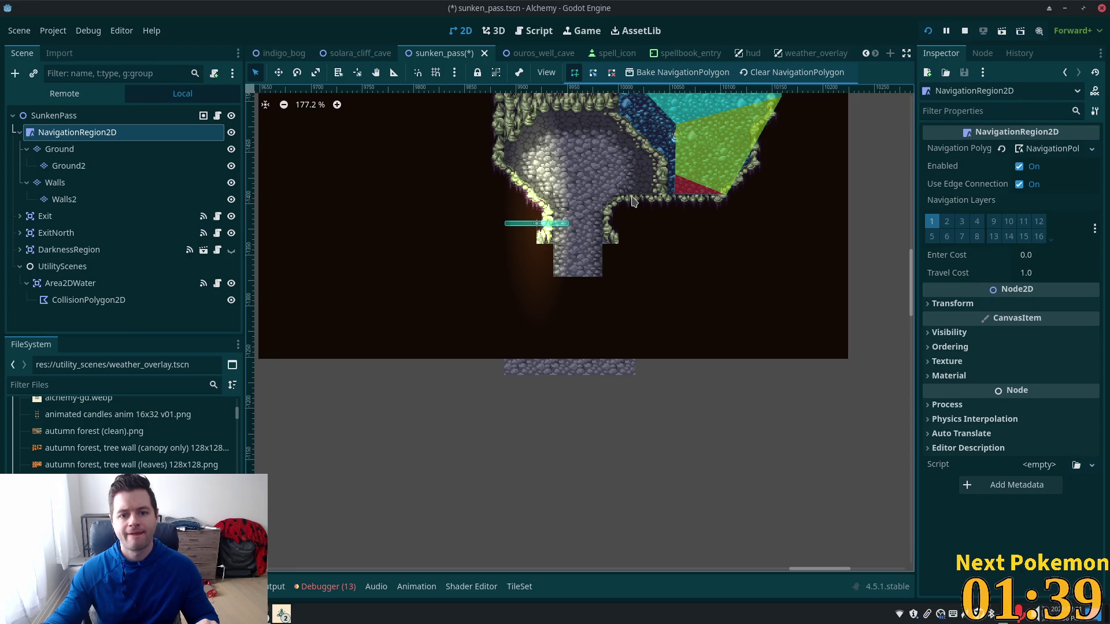
click(59, 148)
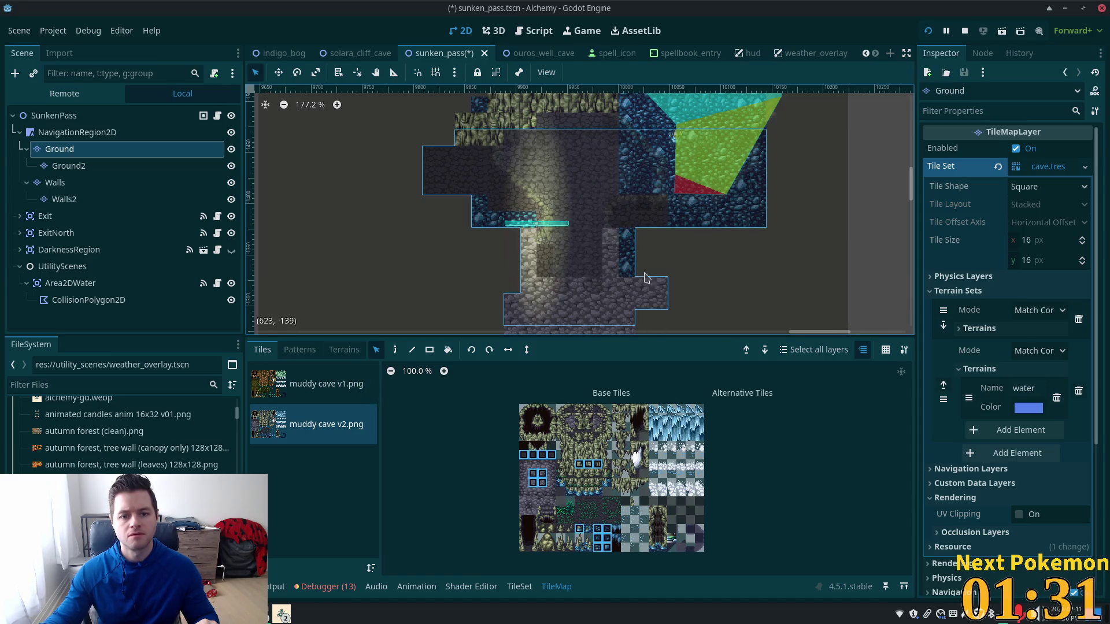
scroll(676, 289, down, 1)
scroll(674, 287, down, 2)
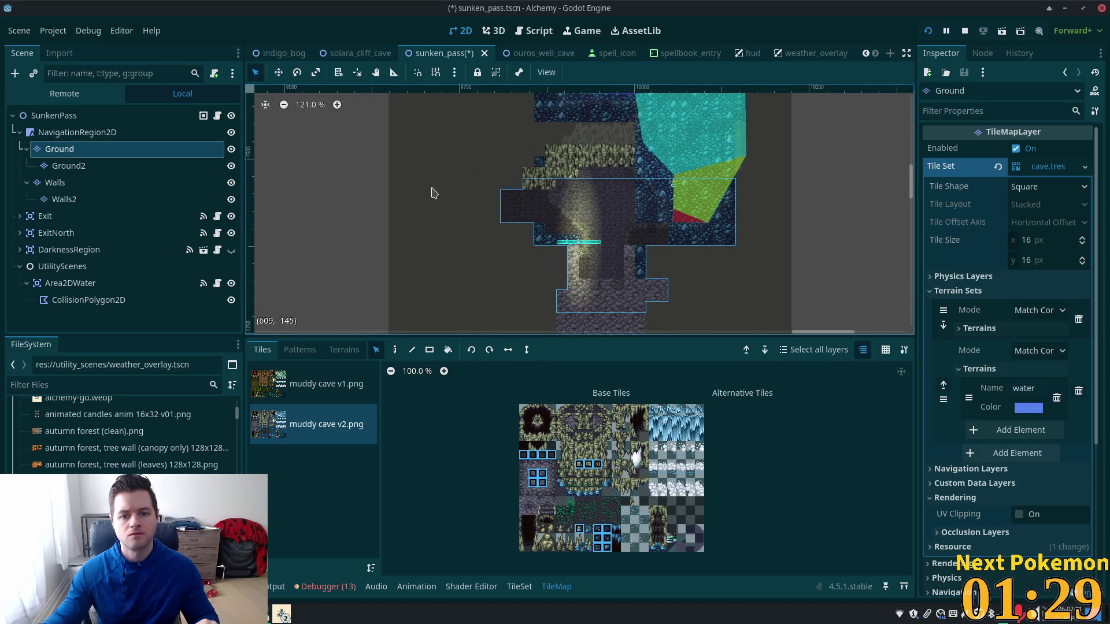
mouse_move(414, 137)
mouse_down()
mouse_move(769, 370)
mouse_move(867, 413)
mouse_up()
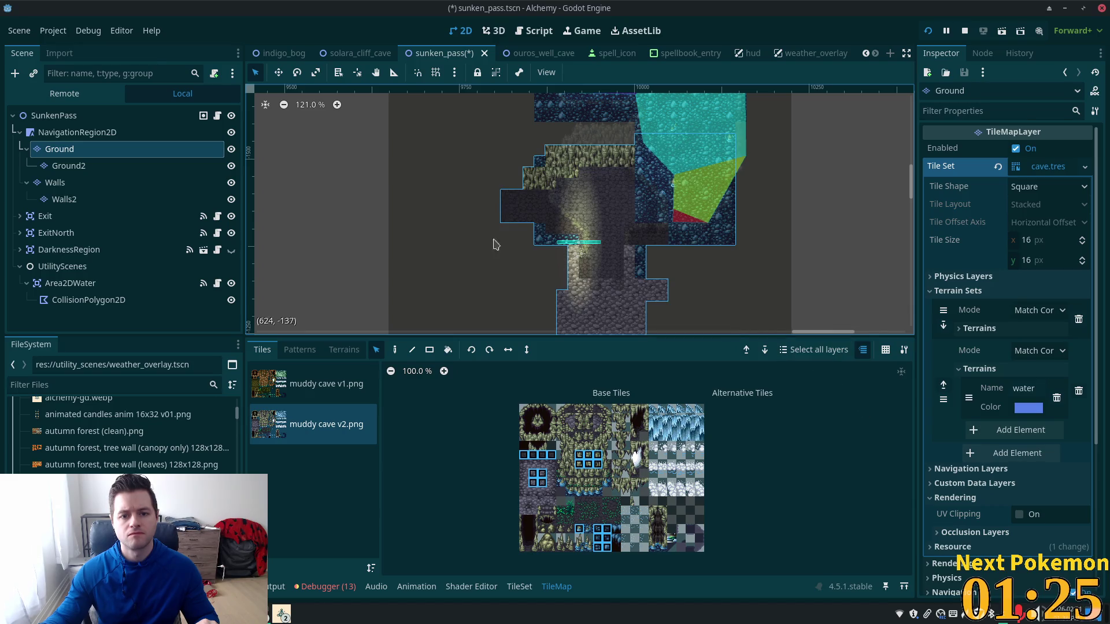
scroll(498, 247, down, 5)
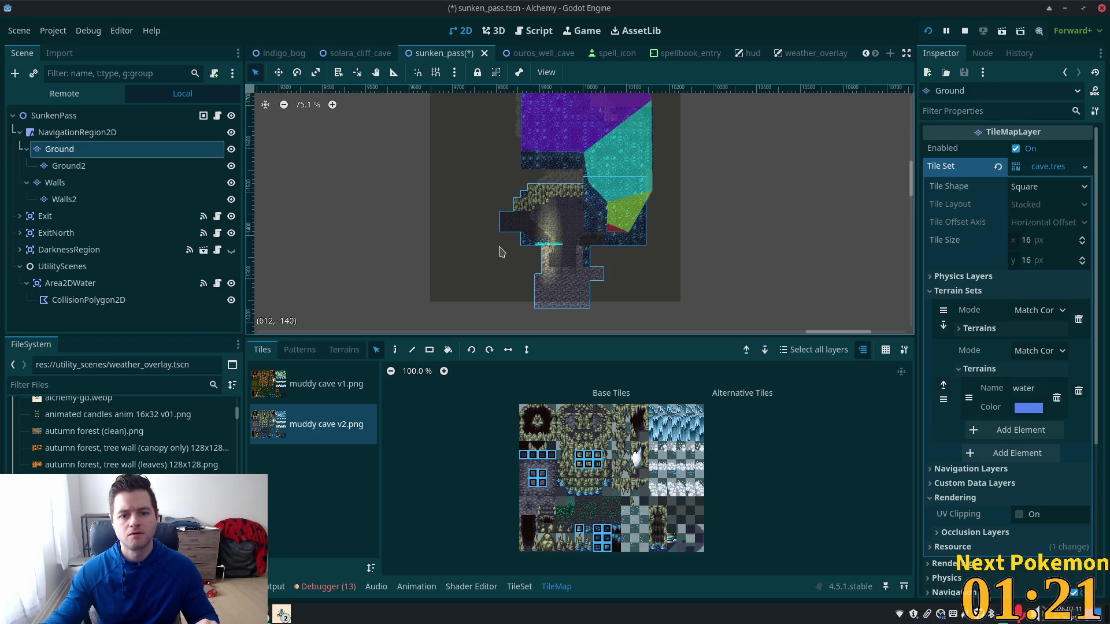
scroll(500, 252, up, 5)
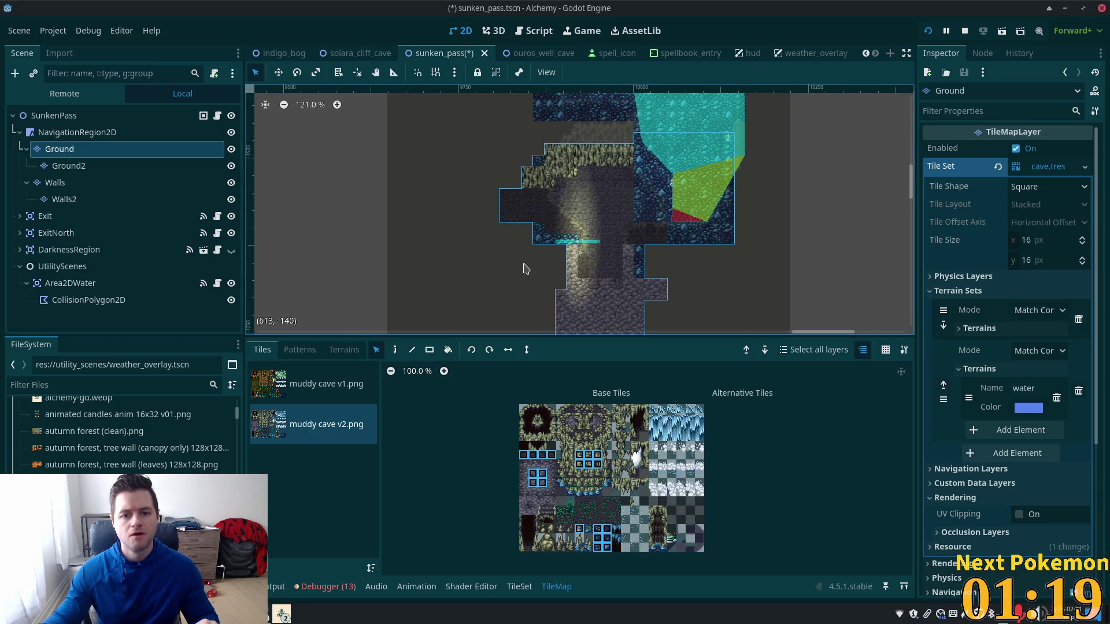
scroll(830, 210, down, 4)
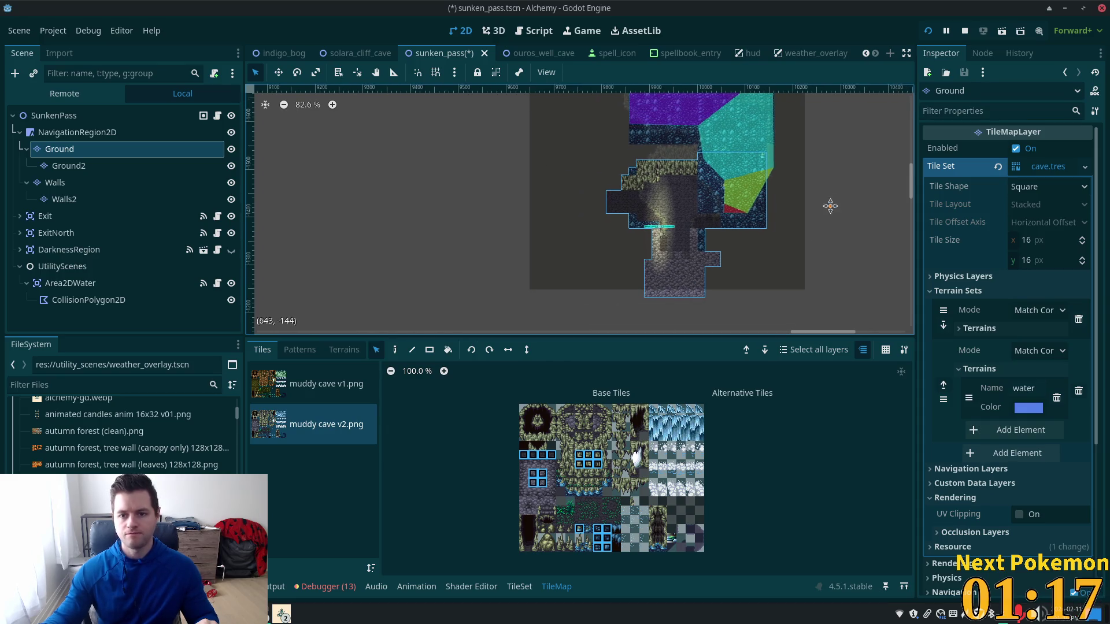
scroll(750, 332, down, 3)
click(665, 341)
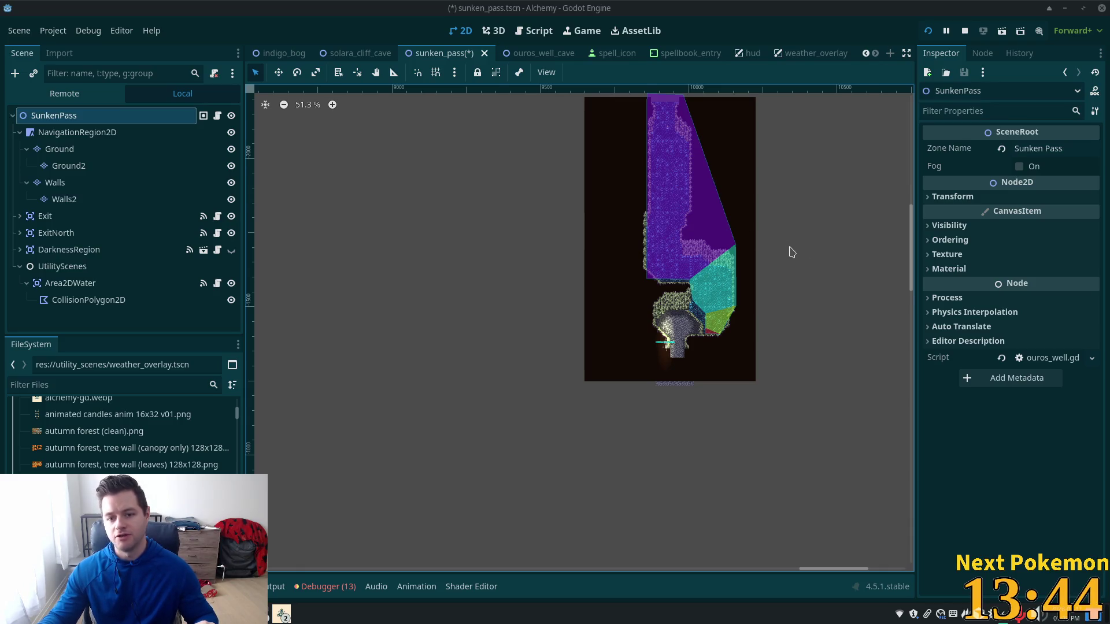
Select the NavigationRegion2D node to show its Inspector settings
scroll(788, 246, up, 3)
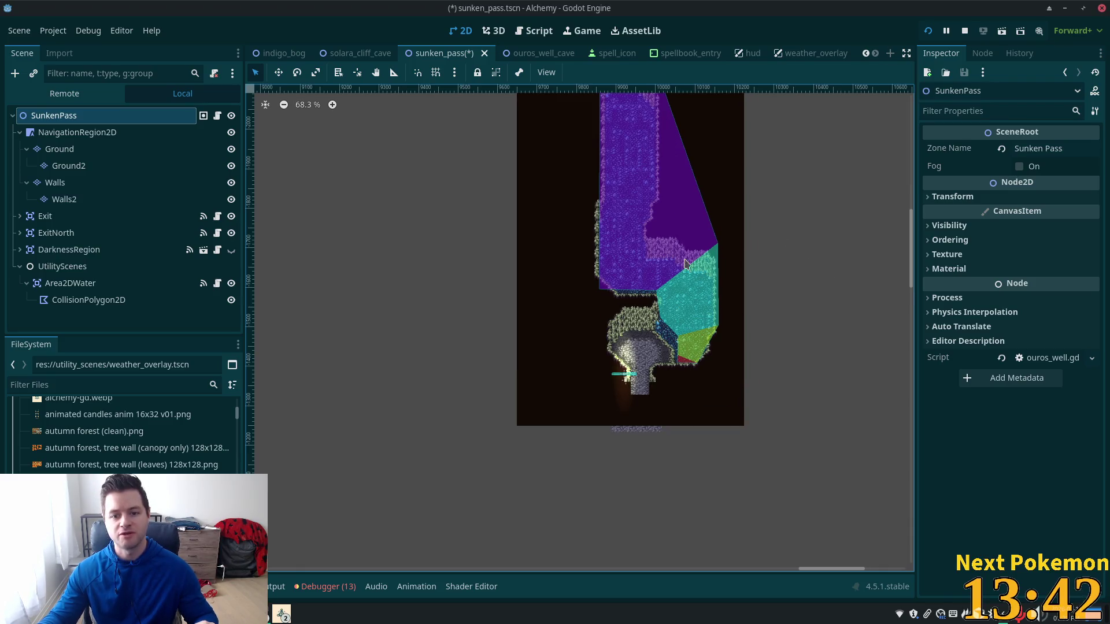
click(77, 132)
scroll(601, 225, down, 3)
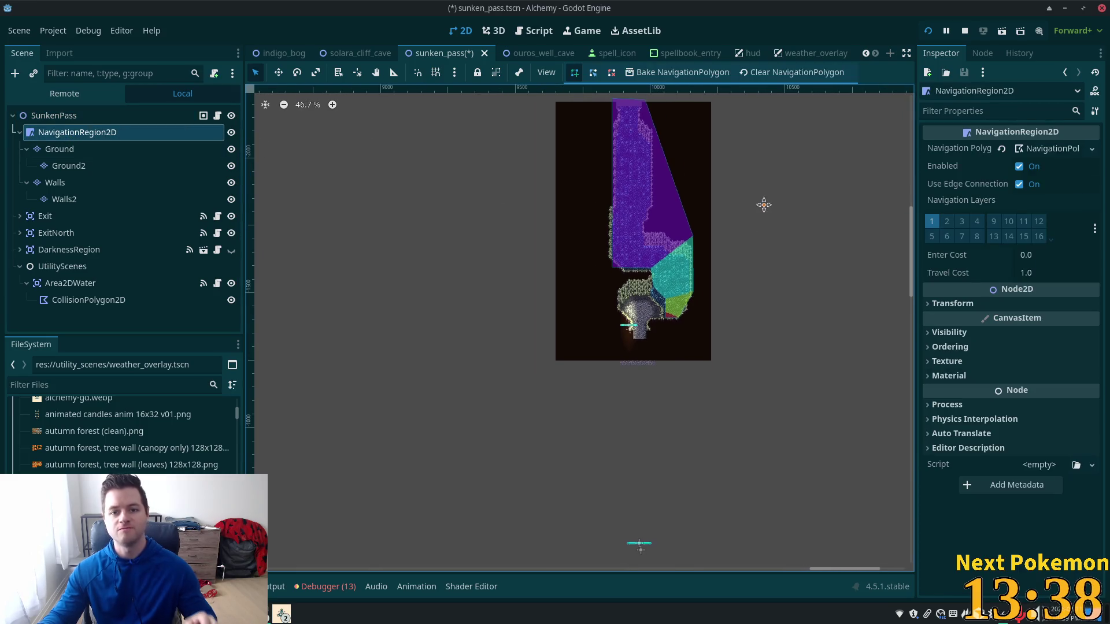
Add a vertex to the cave's navigation outline and clear the NavigationPolygon
scroll(740, 238, down, 1)
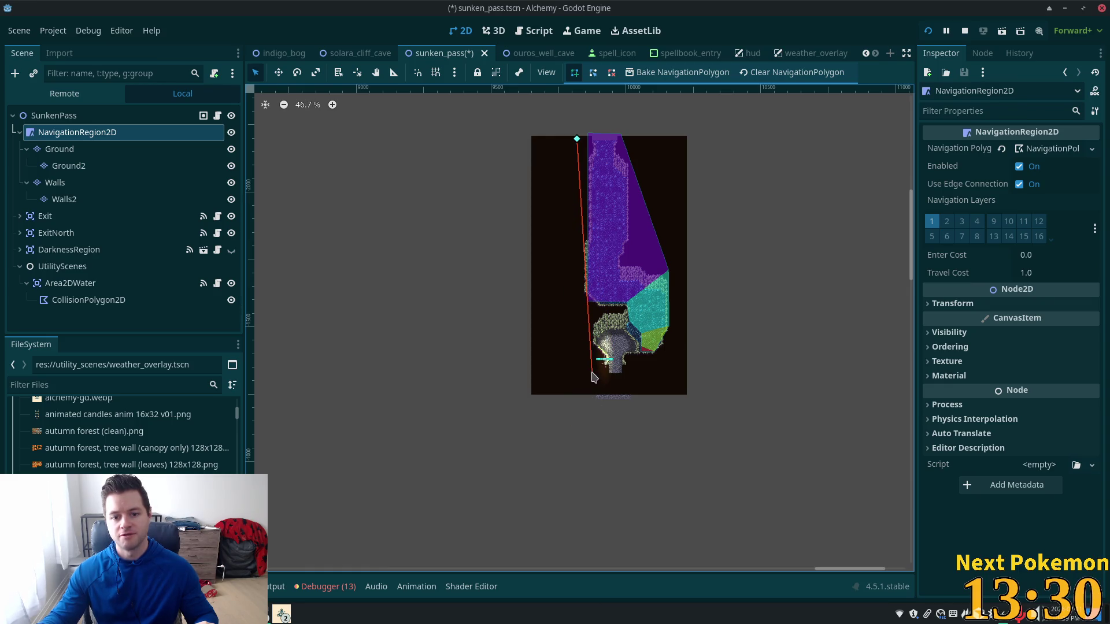
click(592, 374)
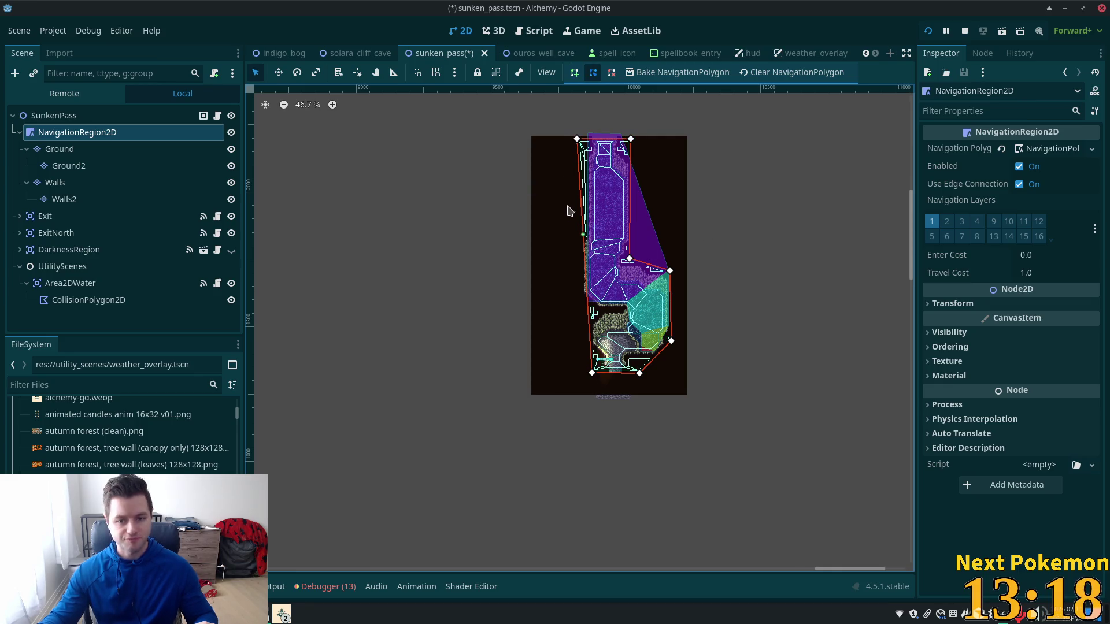
scroll(564, 196, up, 4)
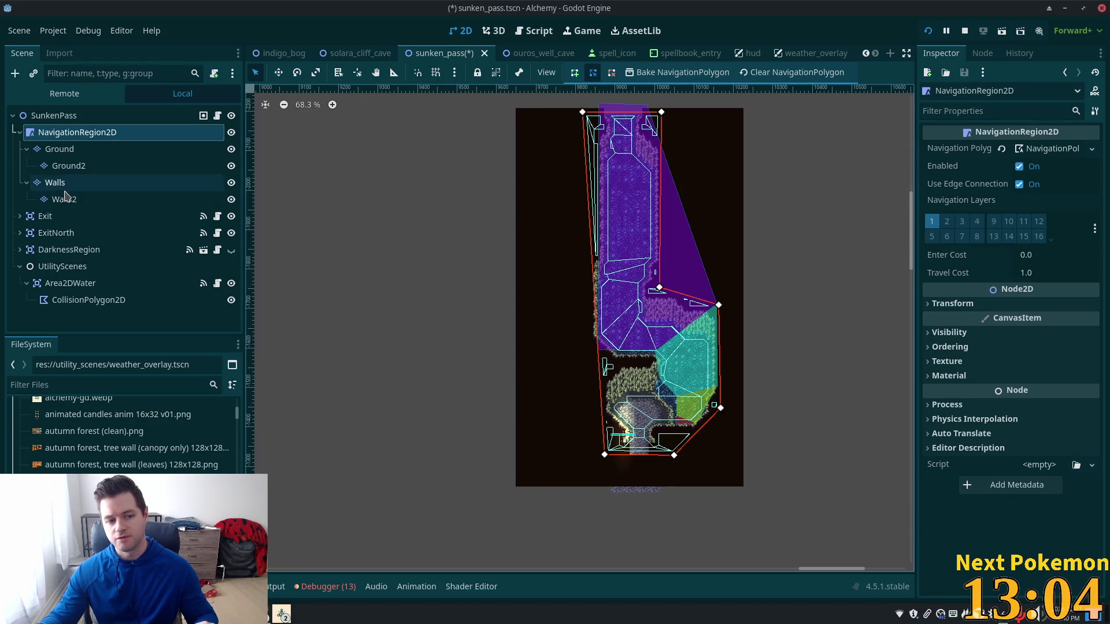
click(59, 287)
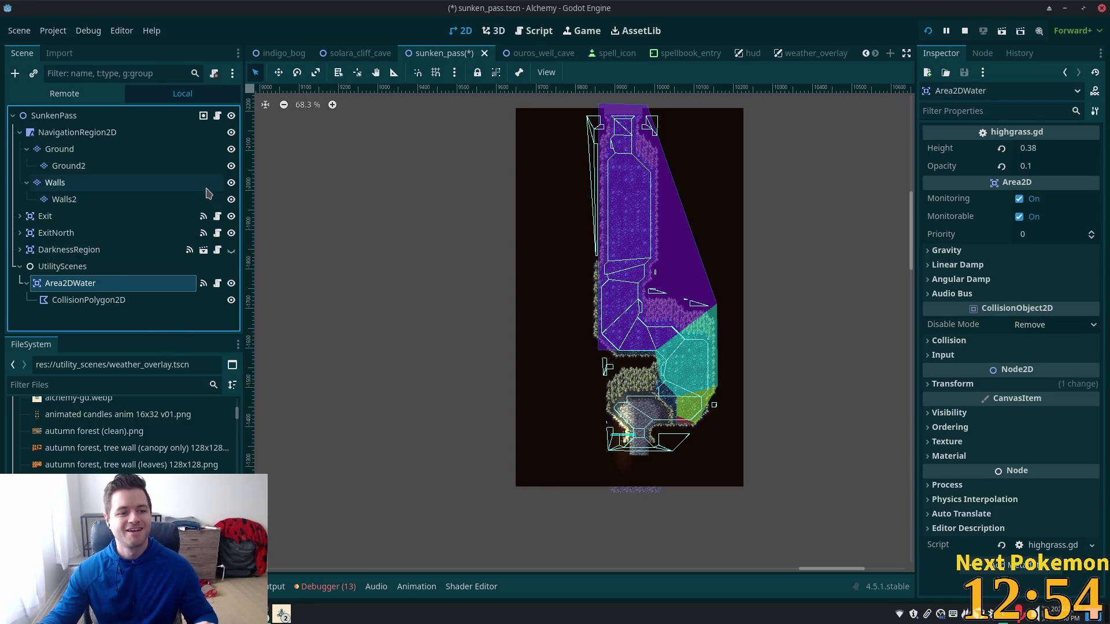
click(624, 99)
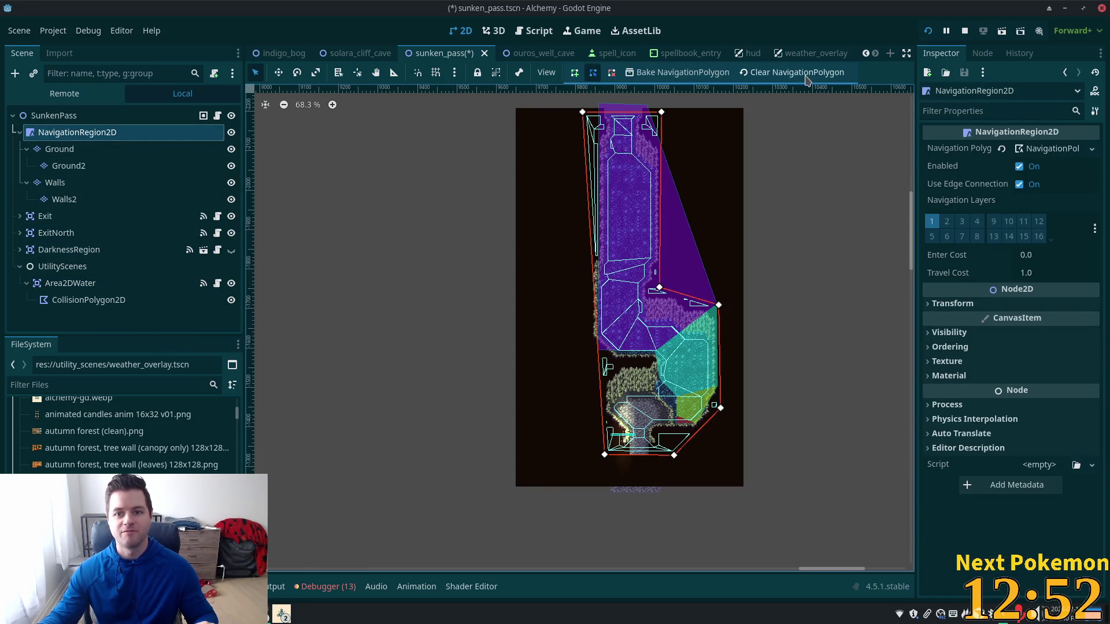
click(808, 76)
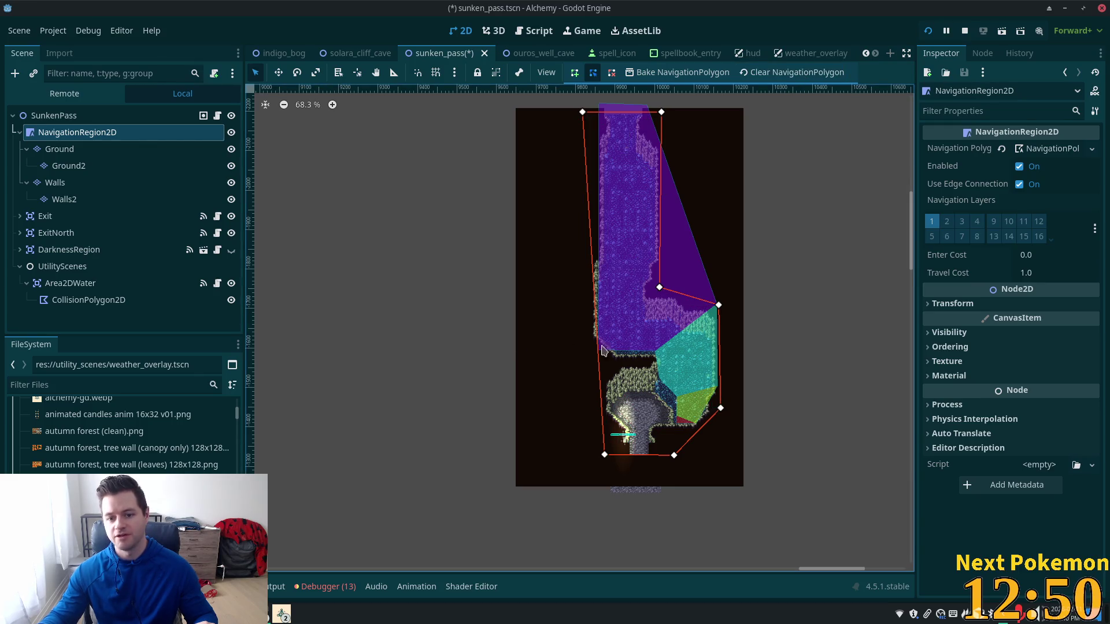
Shift Area2DWater's CollisionPolygon2D down 11 px and save sunken_pass
click(151, 300)
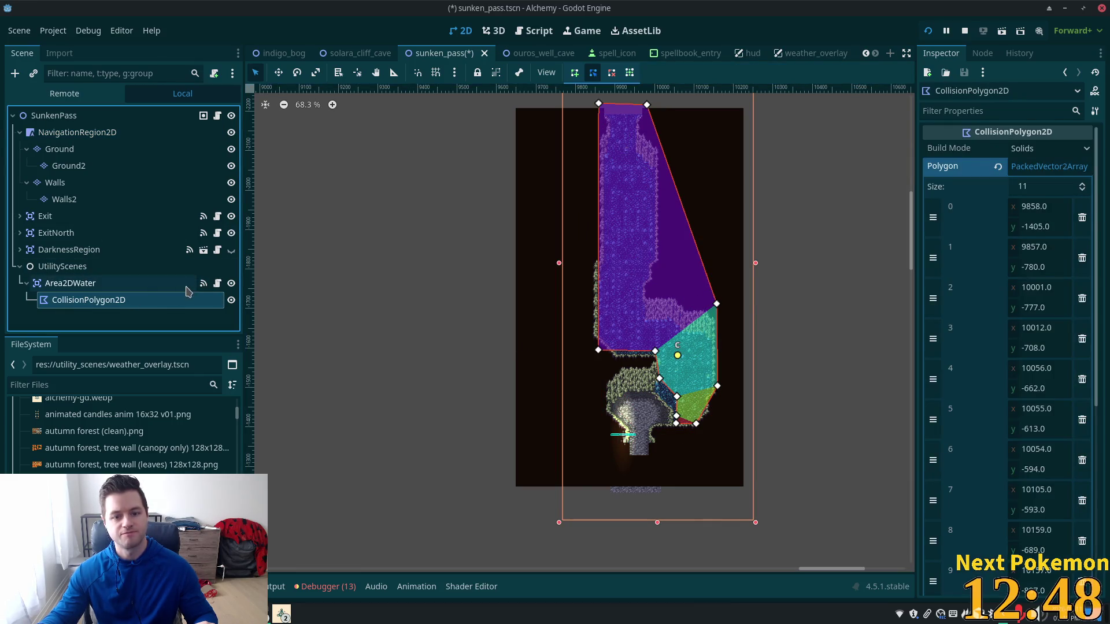
scroll(654, 298, up, 5)
scroll(653, 298, up, 2)
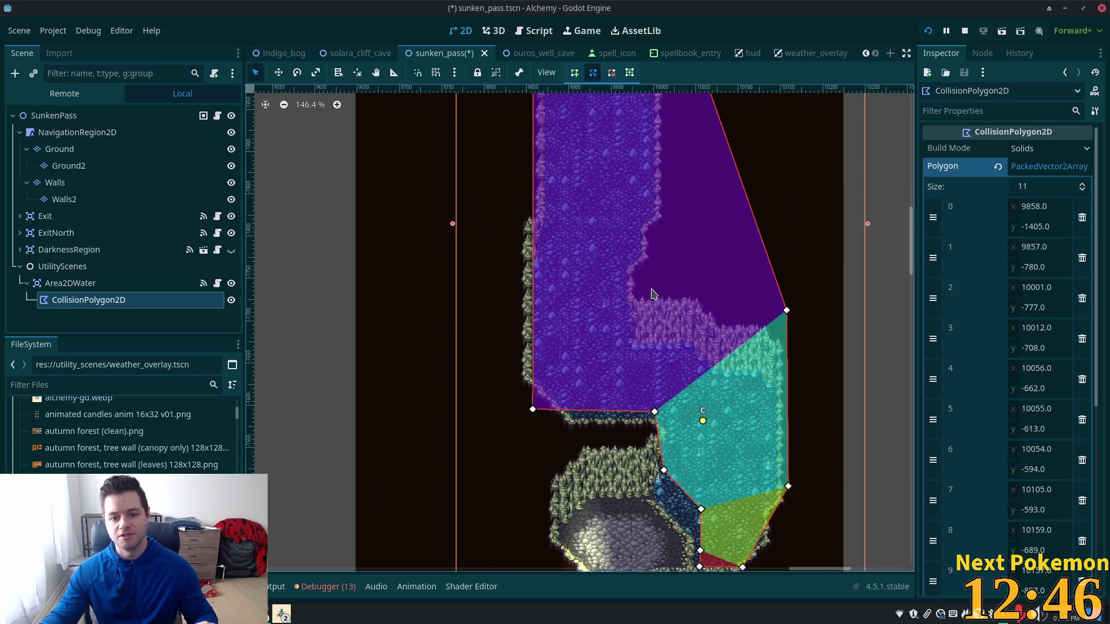
scroll(768, 185, down, 5)
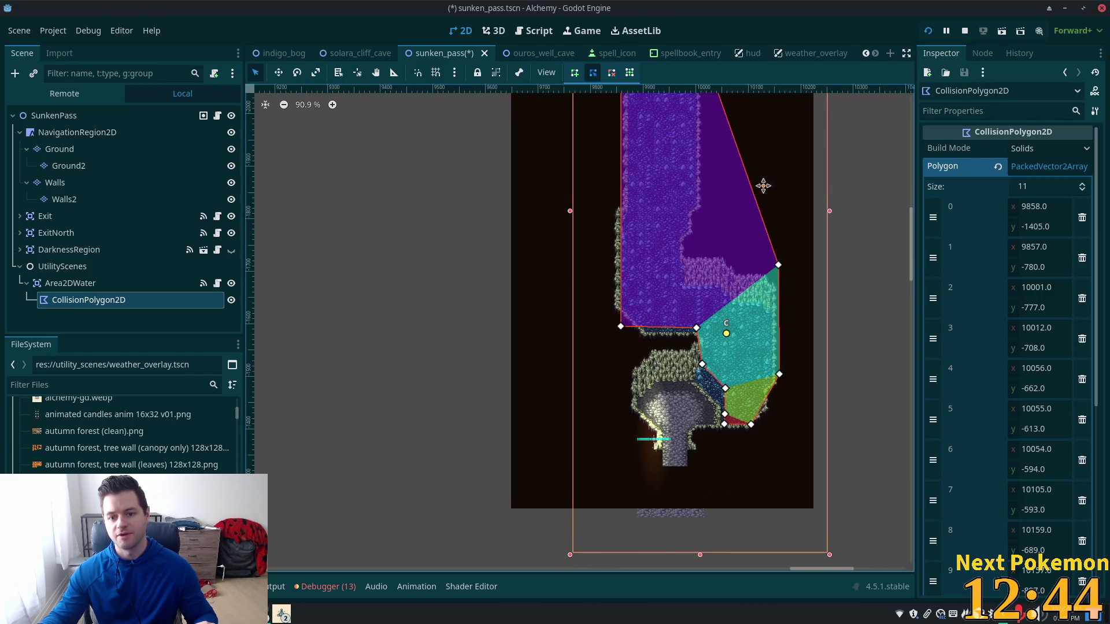
drag(709, 266, 704, 278)
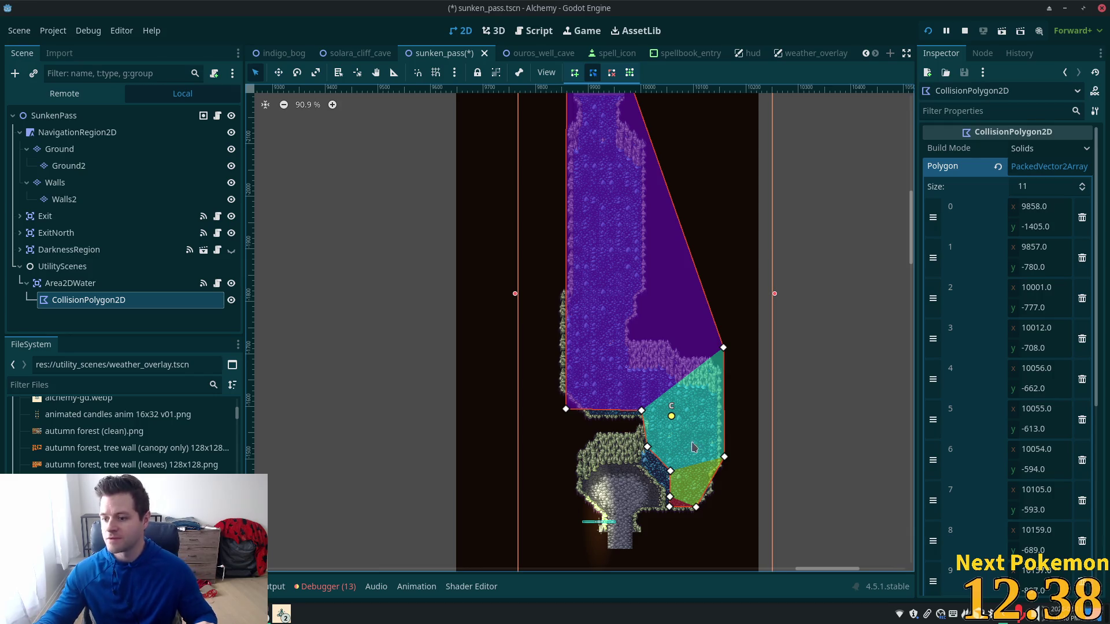
click(276, 72)
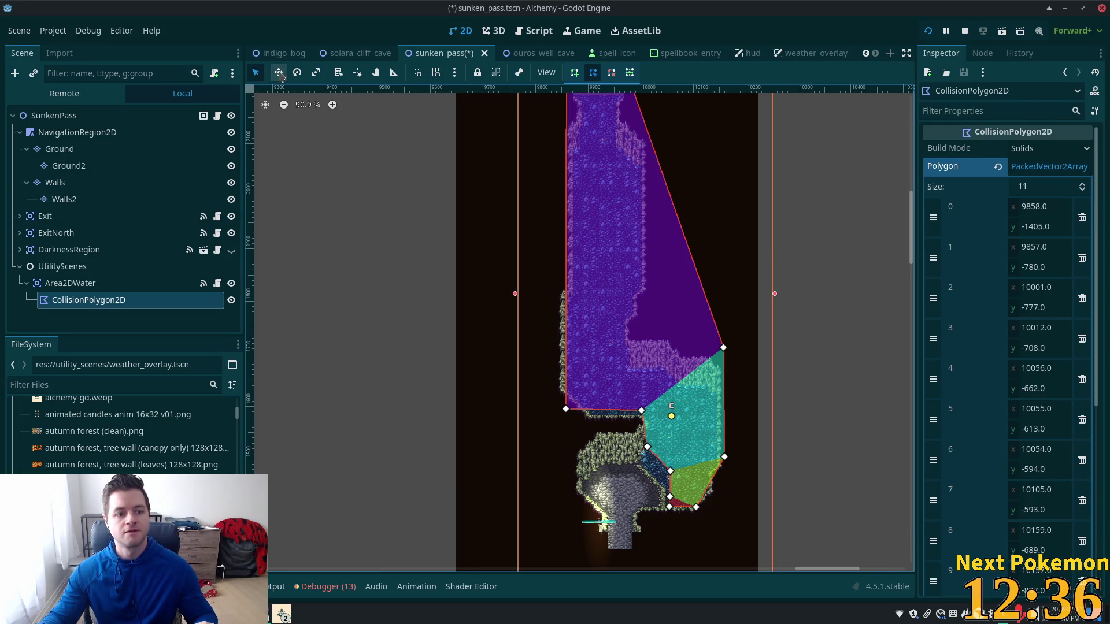
drag(581, 246, 581, 262)
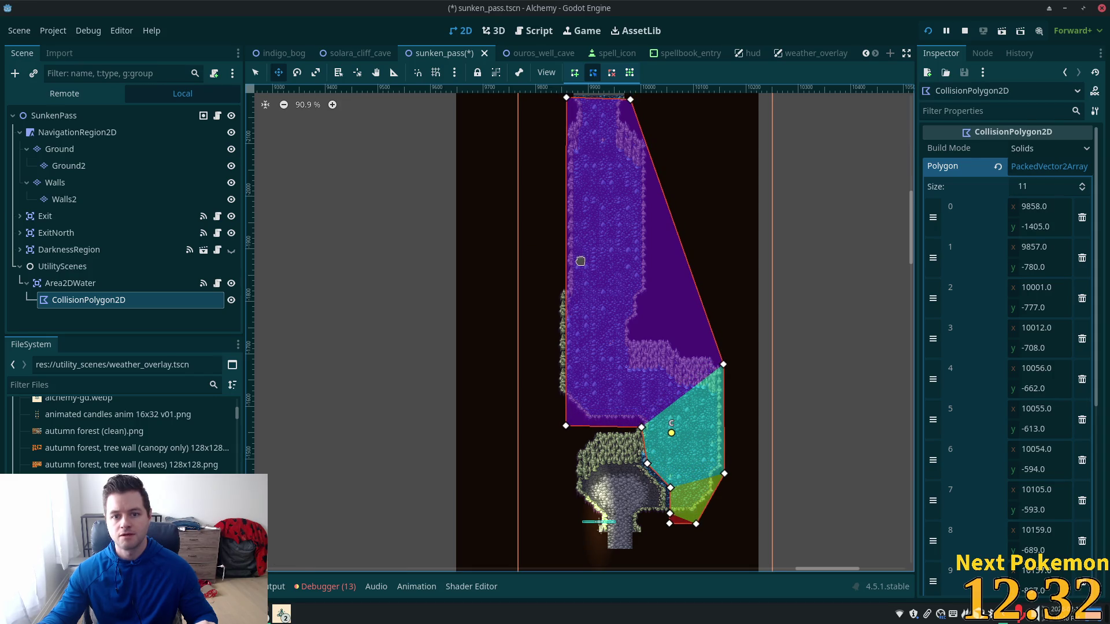
scroll(580, 261, down, 1)
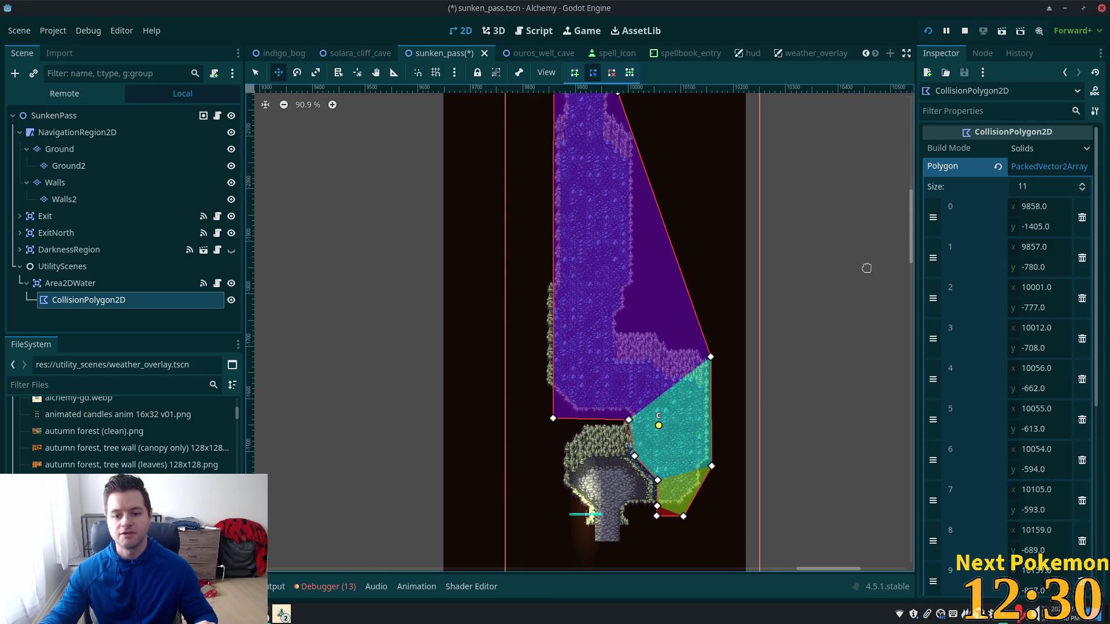
key(ctrl+s)
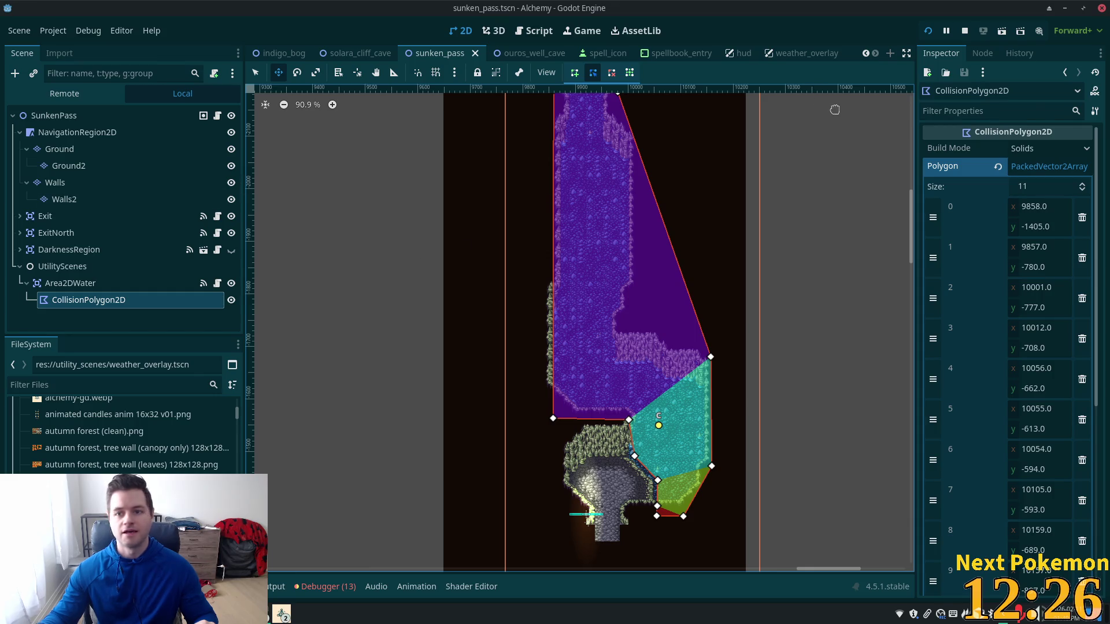
click(928, 31)
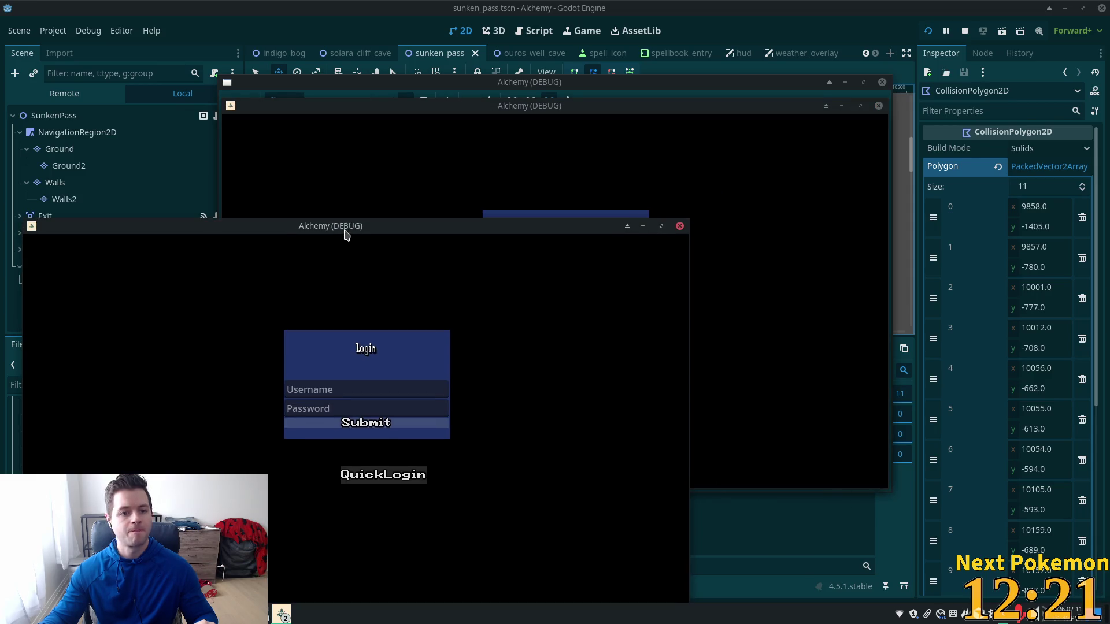
Walk the player through Indigo Bog into the cliff cave, warping into Sunken Pass
drag(345, 232, 366, 163)
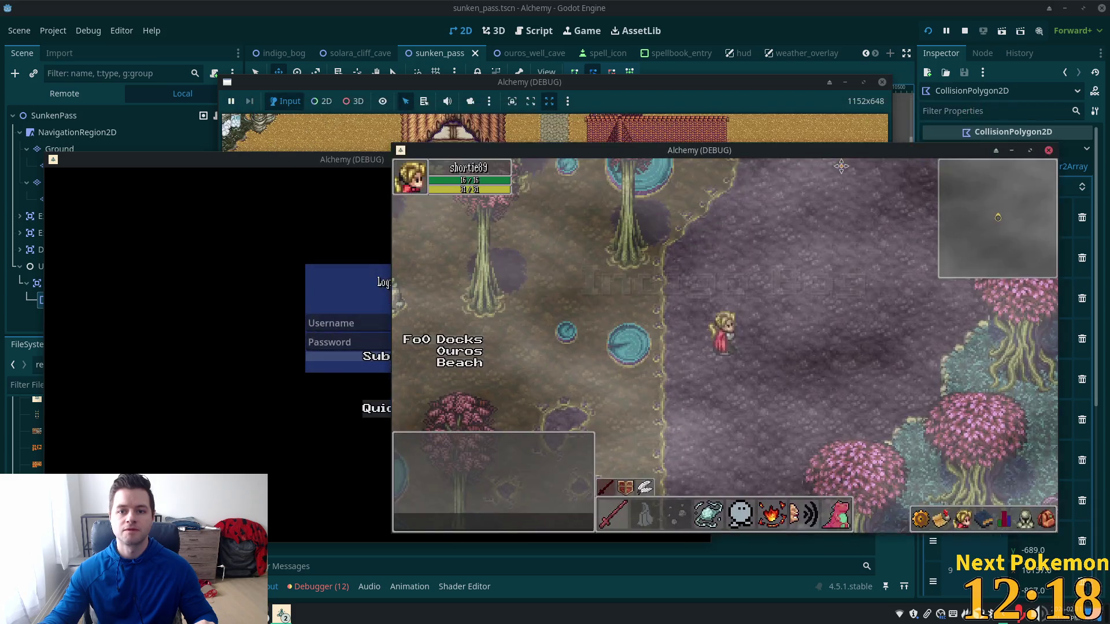
key(Up)
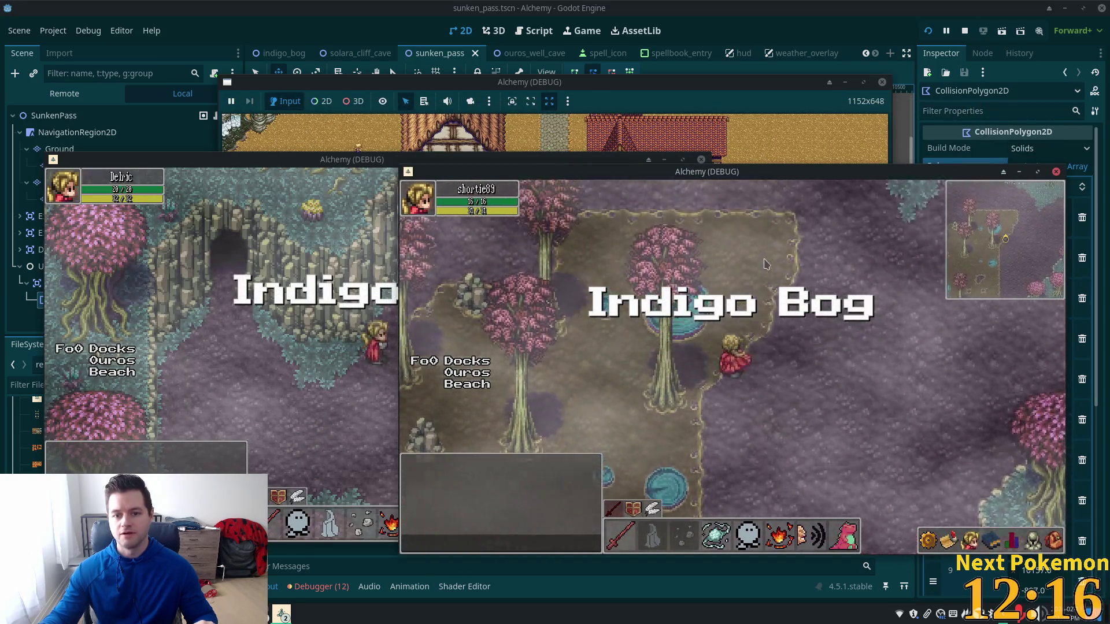
key(Left)
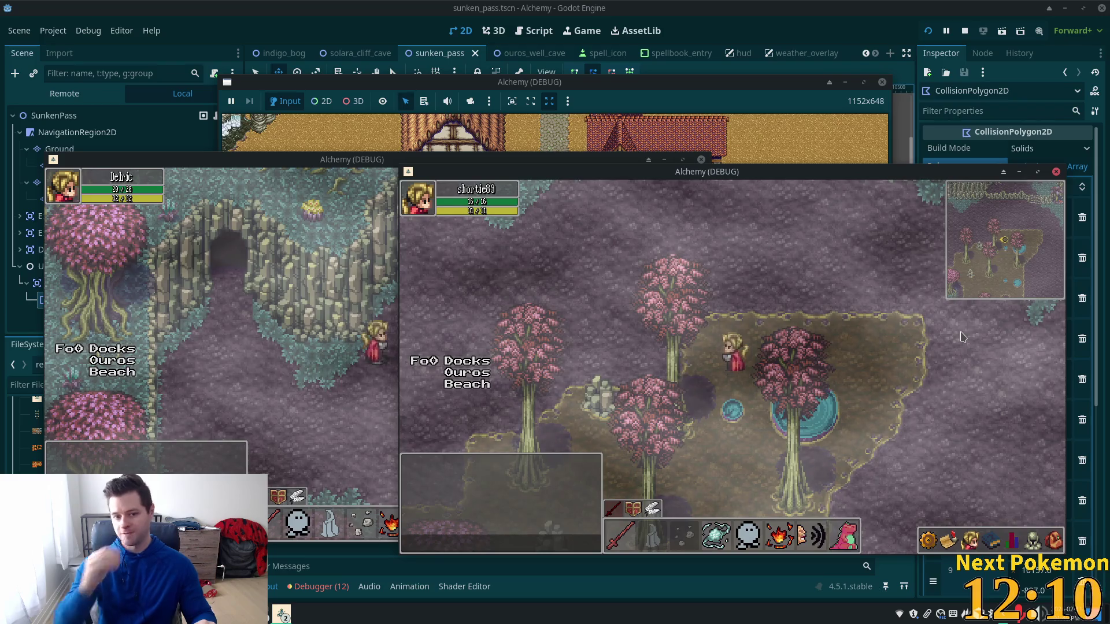
key(Up)
key(Up)
key(Left)
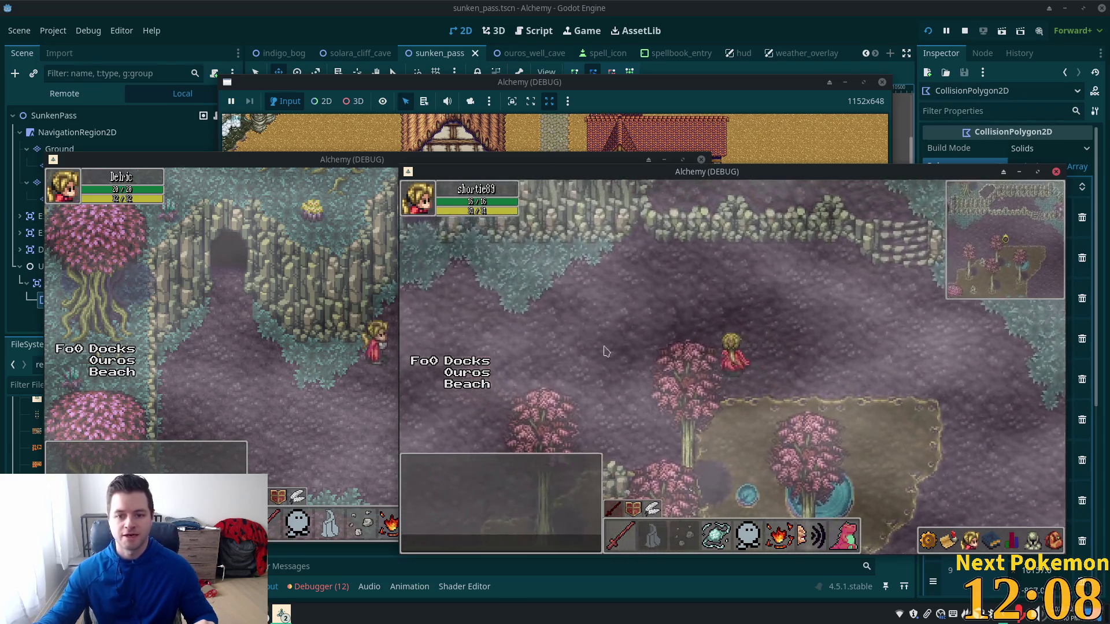
key(Left)
key(Up)
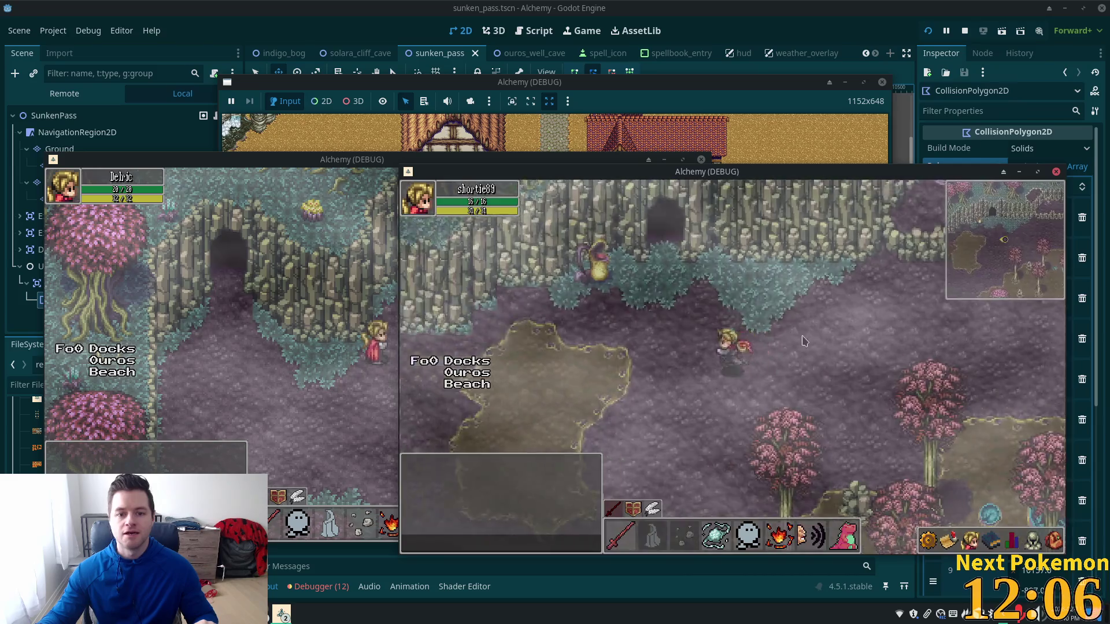
key(Right)
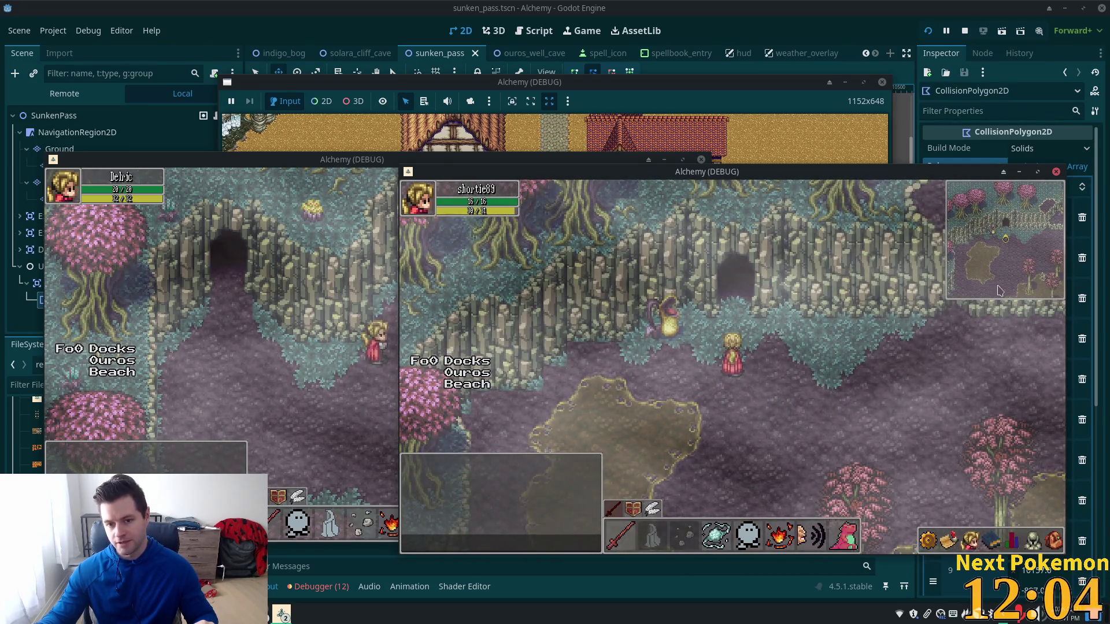
key(Left)
key(Up)
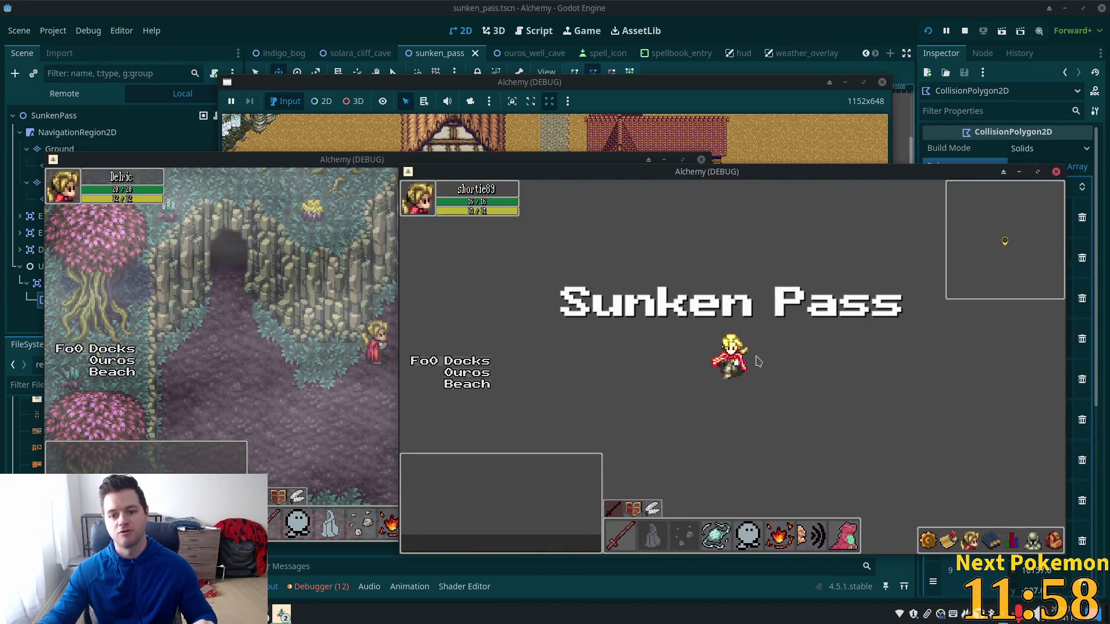
click(722, 10)
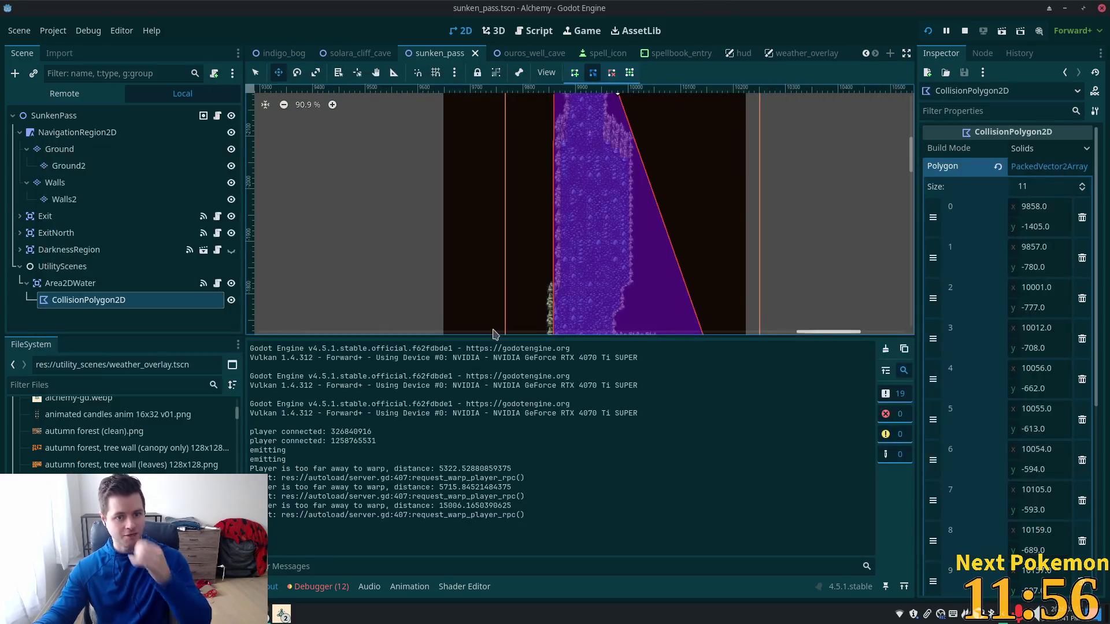
Select Exit and ExitNorth together and move them up 820 px
scroll(619, 228, down, 2)
drag(601, 327, 600, 326)
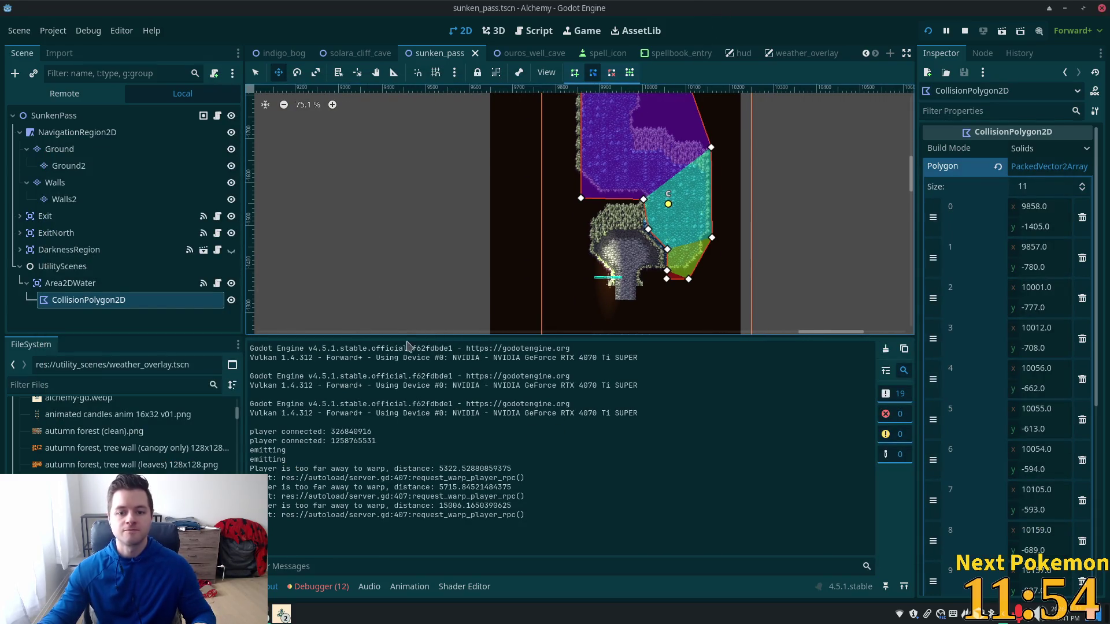
drag(444, 265, 440, 194)
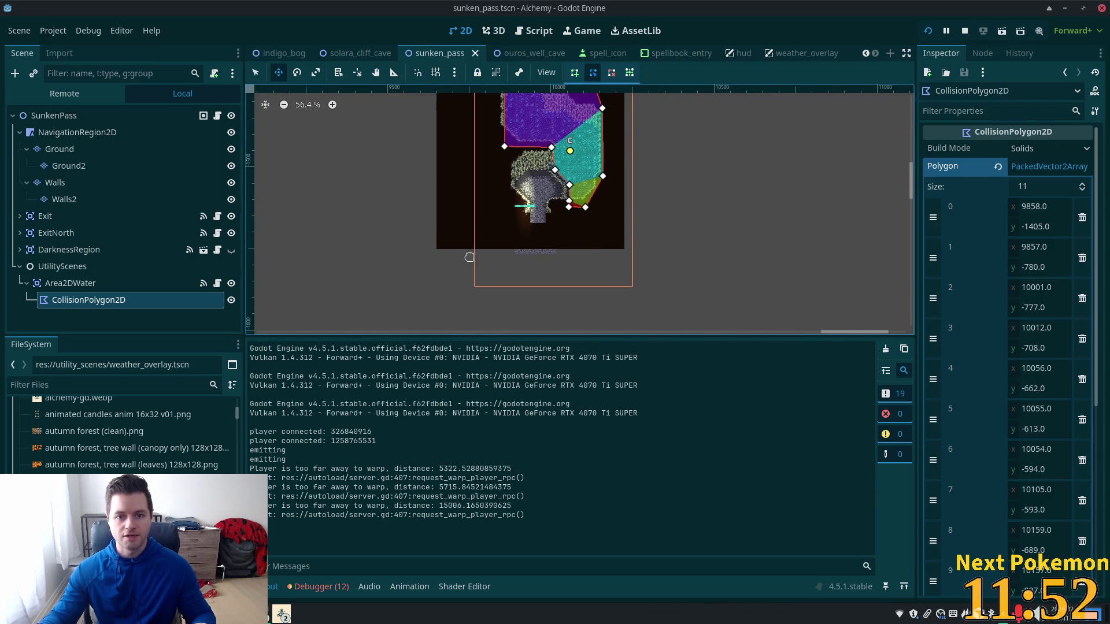
scroll(421, 265, down, 5)
drag(422, 265, 335, 208)
click(45, 215)
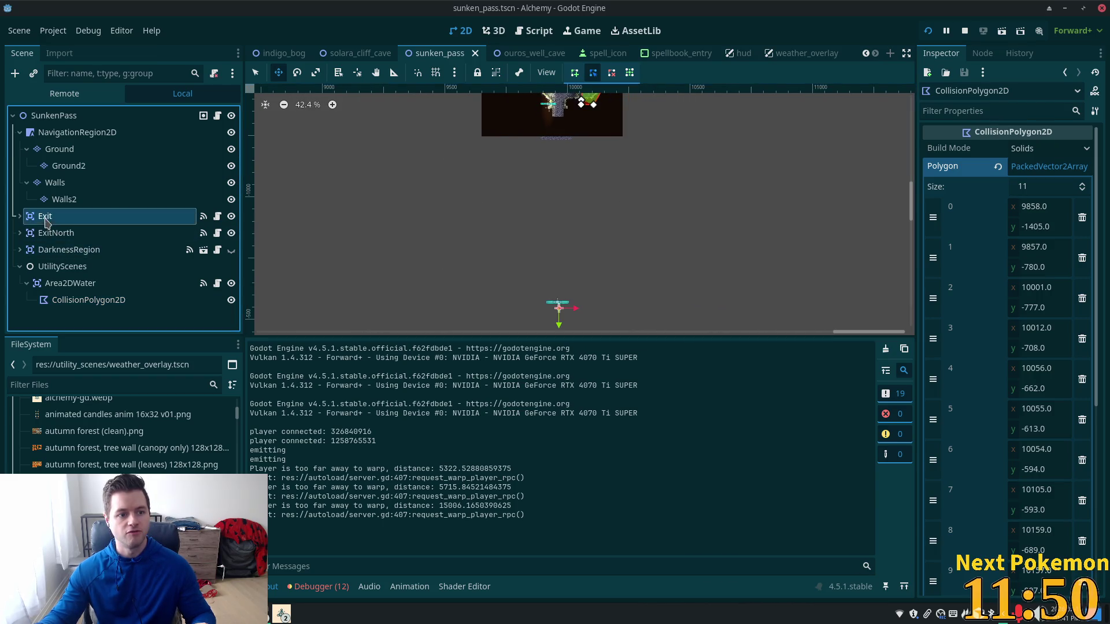
shift+click(54, 233)
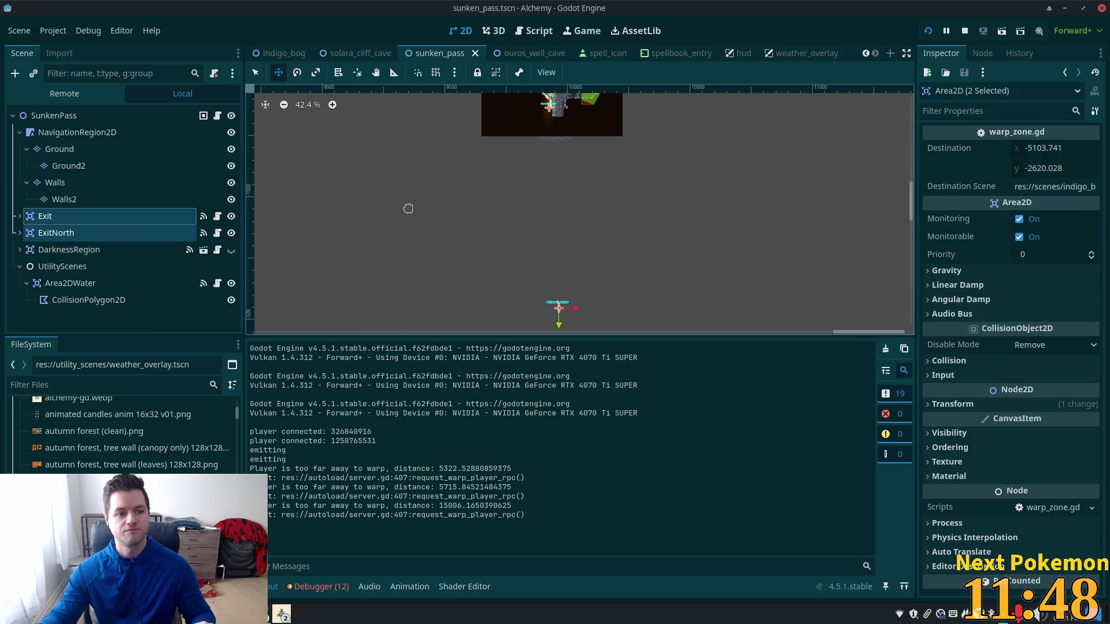
scroll(409, 210, down, 2)
mouse_move(409, 209)
mouse_down()
mouse_move(418, 263)
mouse_move(405, 275)
mouse_up()
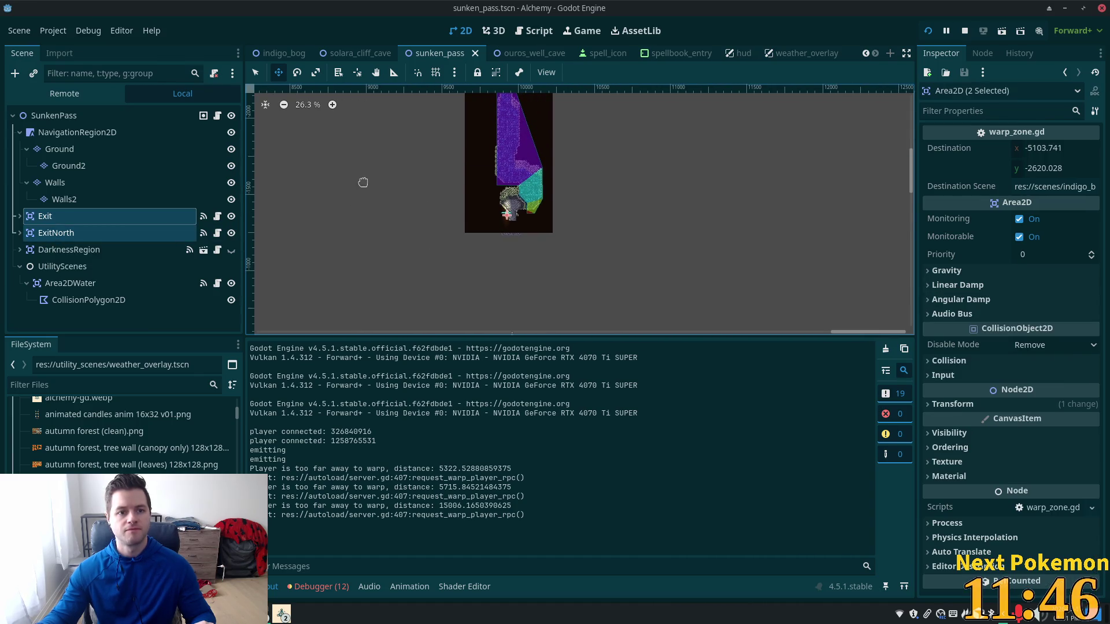
mouse_move(392, 214)
mouse_down()
mouse_move(406, 236)
mouse_move(416, 114)
mouse_move(417, 136)
mouse_up()
Nudge both exit areas down 13 px and save sunken_pass
scroll(496, 217, up, 1)
scroll(439, 192, up, 10)
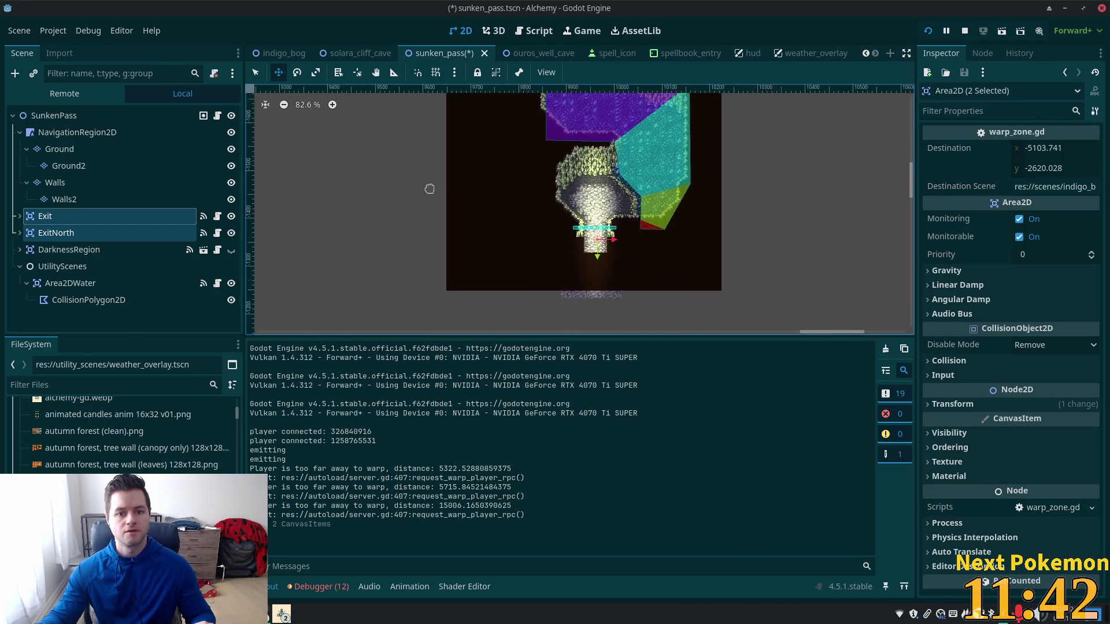
mouse_move(348, 136)
mouse_down()
mouse_move(295, 315)
mouse_move(271, 142)
mouse_up()
scroll(278, 227, down, 1)
drag(278, 227, 279, 226)
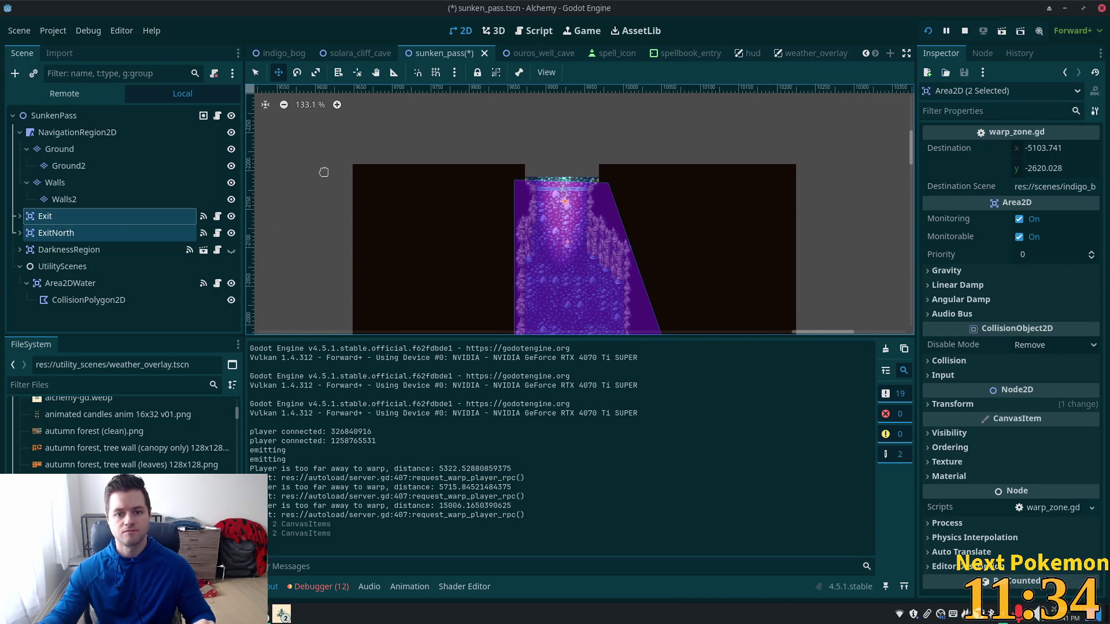
scroll(323, 169, down, 1)
key(ctrl+s)
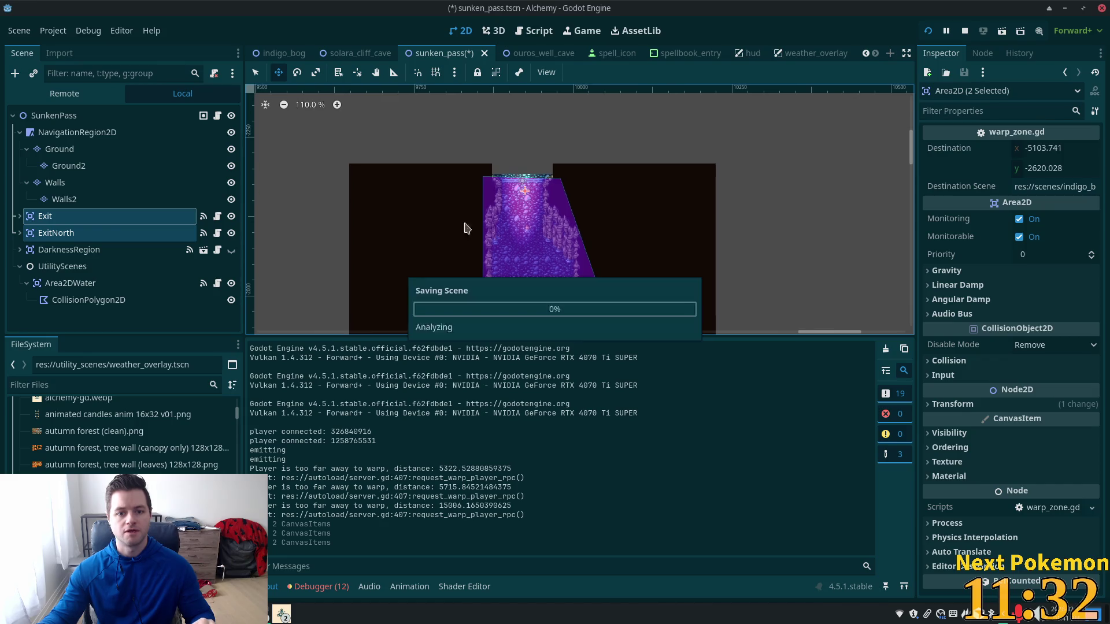
Pan up through the level and open the add-node menu on the SunkenPass root
drag(841, 215, 824, 259)
scroll(558, 235, down, 5)
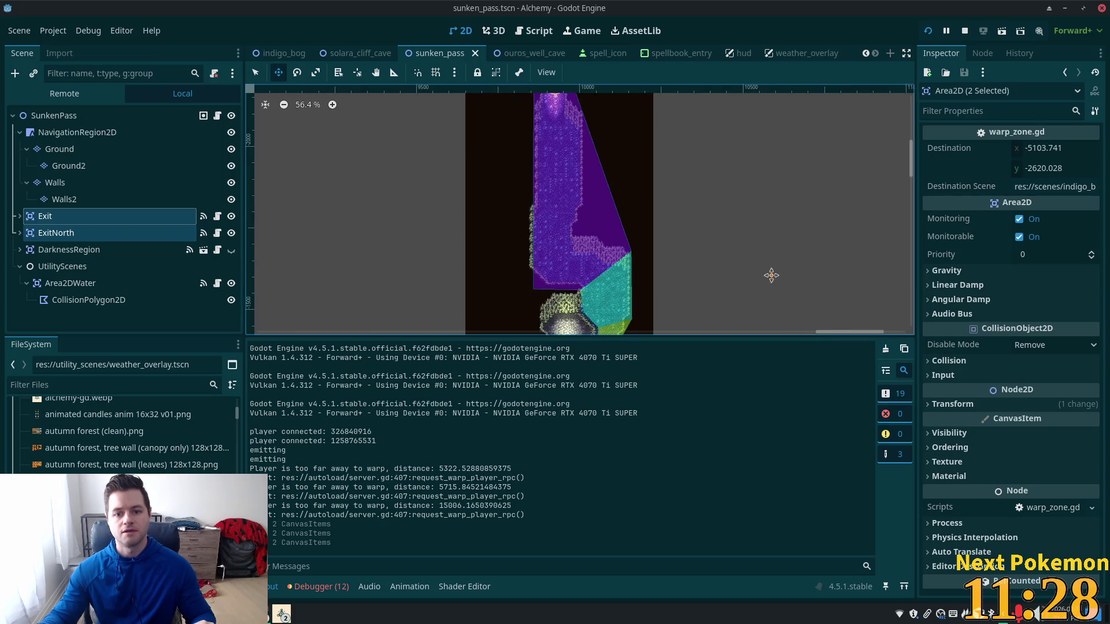
drag(767, 280, 774, 120)
scroll(774, 120, down, 1)
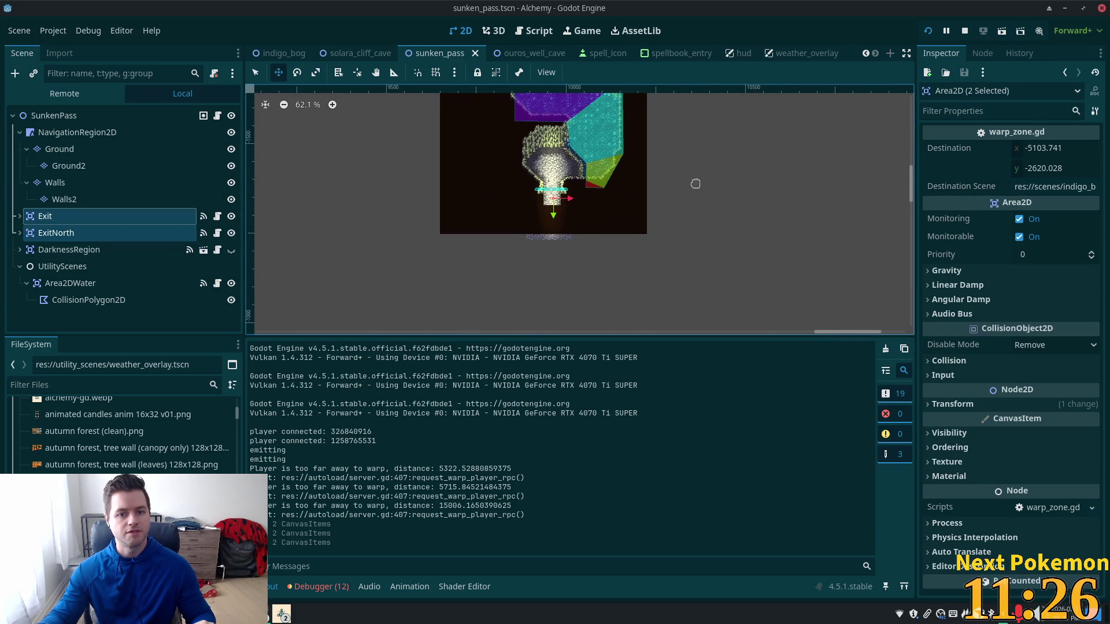
scroll(647, 181, up, 8)
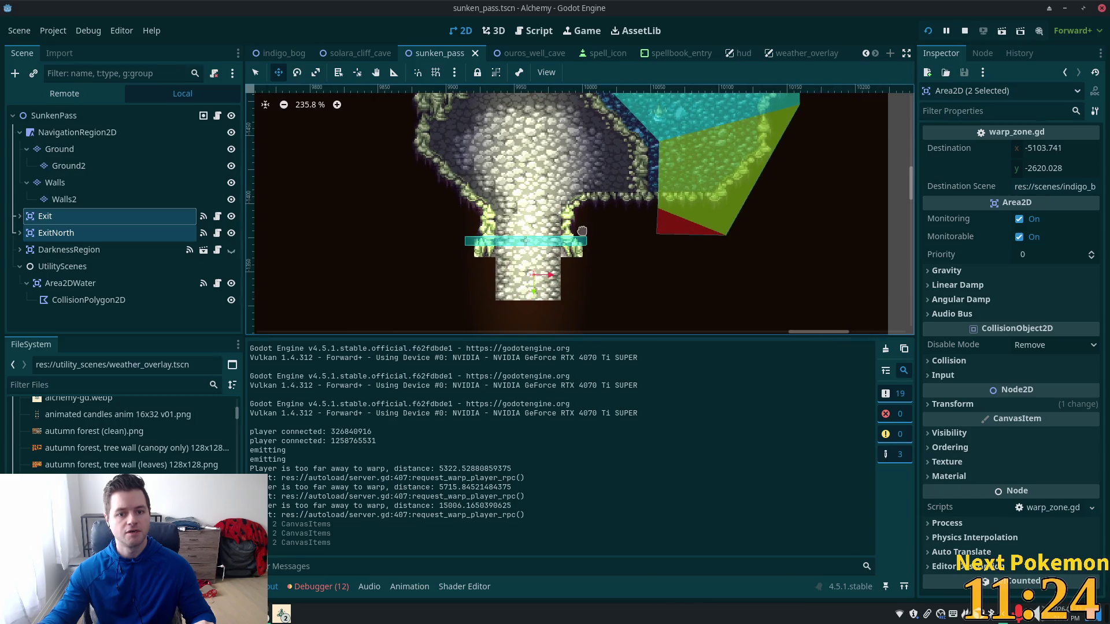
click(52, 116)
right_click(523, 217)
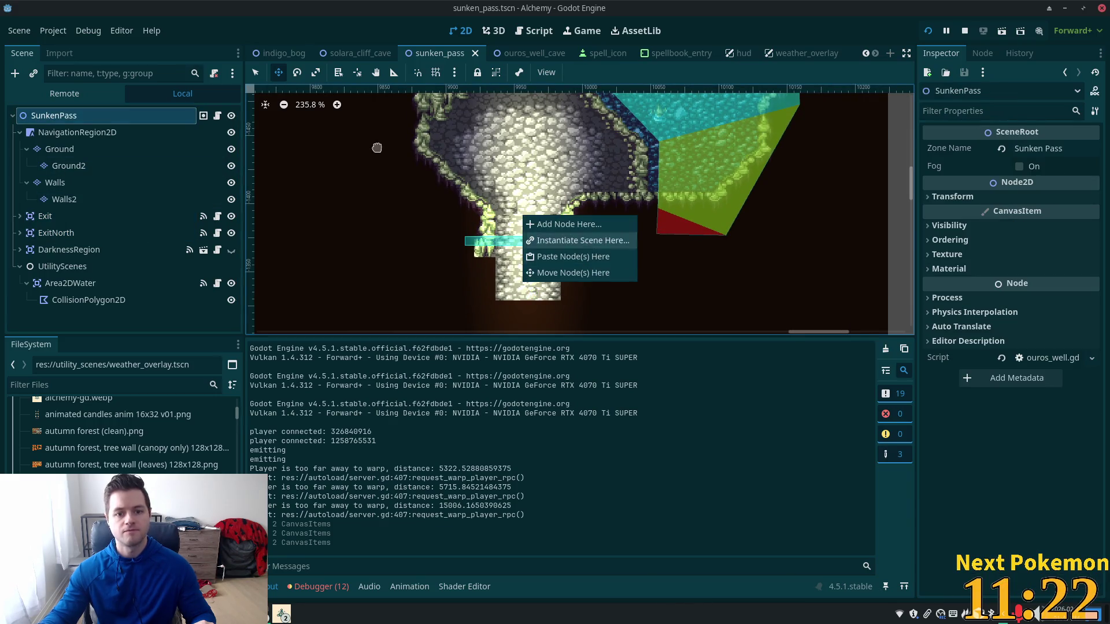
Add a Node2D at the Sunken Pass cave exit, copy its Position, and save the scene
click(567, 224)
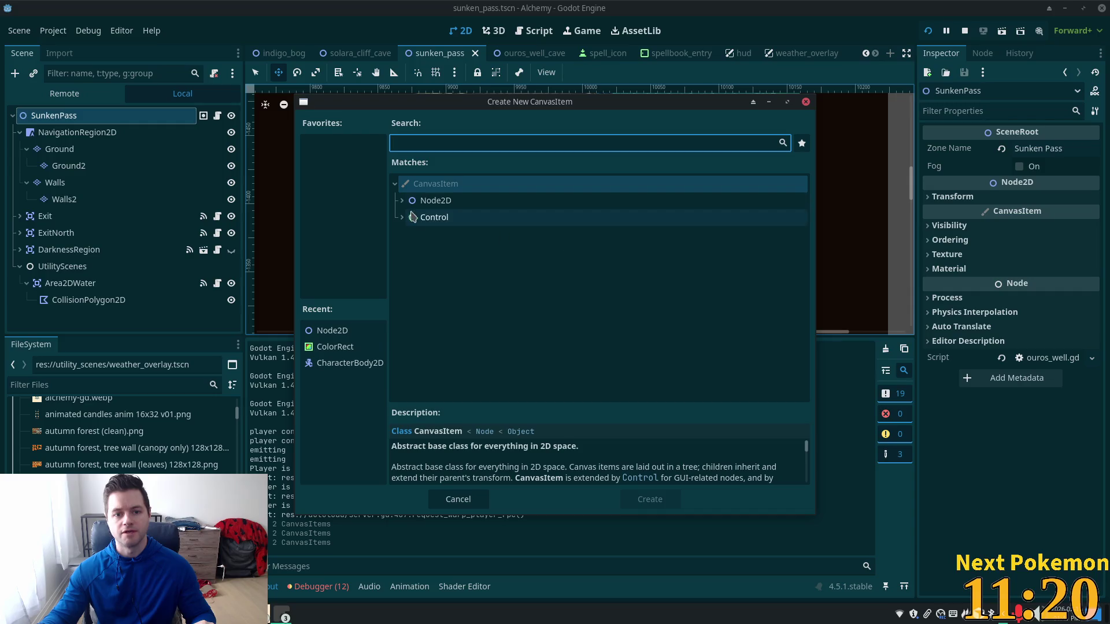
double_click(434, 201)
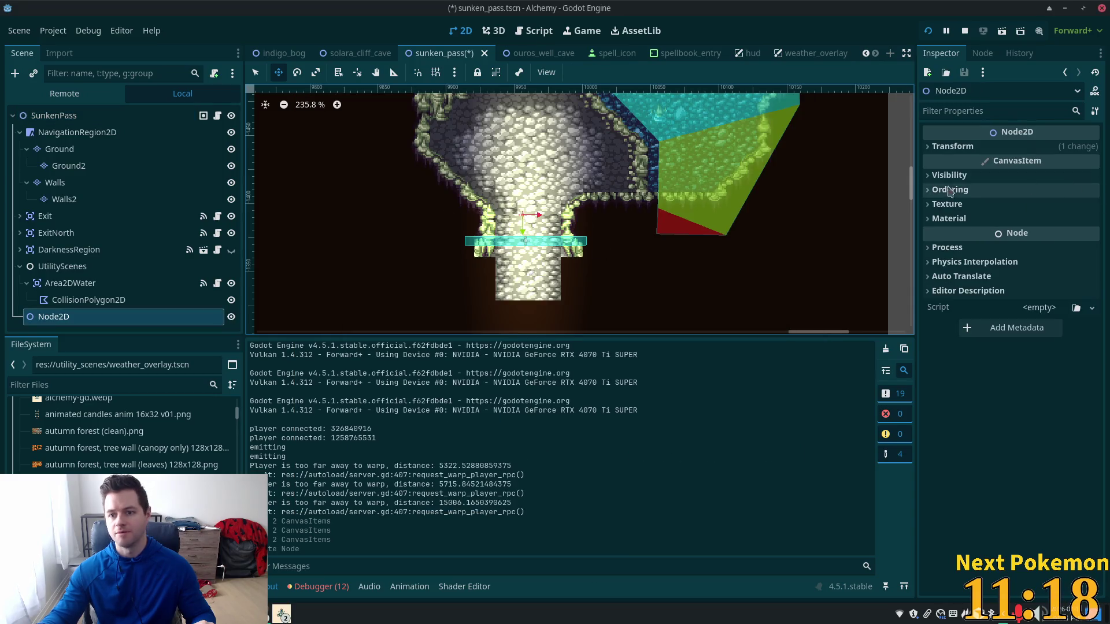
click(930, 148)
right_click(948, 169)
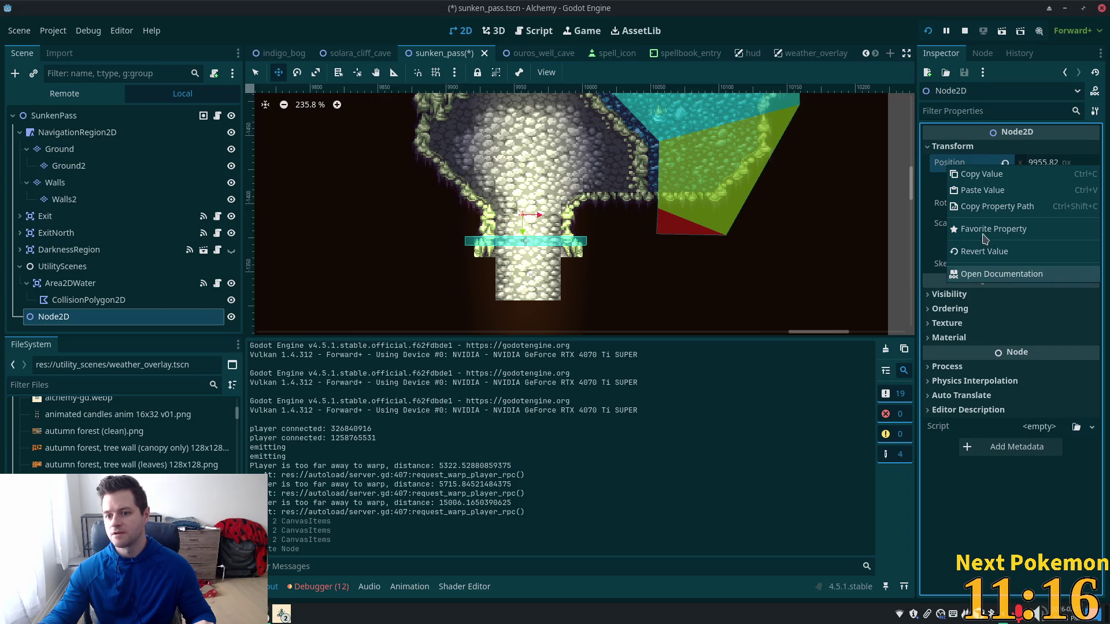
click(993, 193)
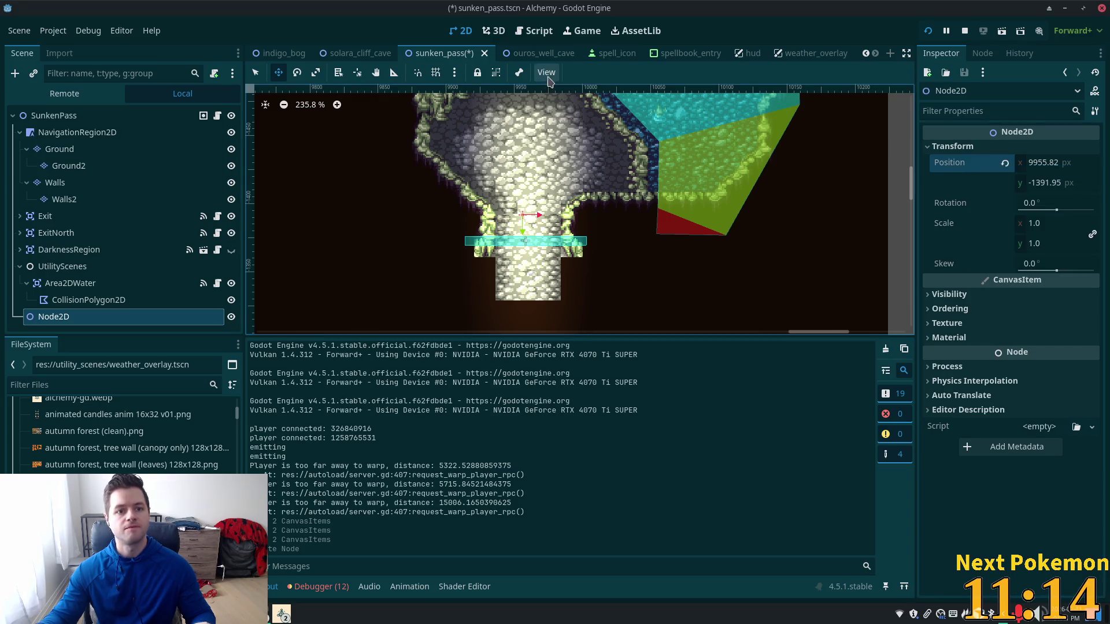
key(ctrl+s)
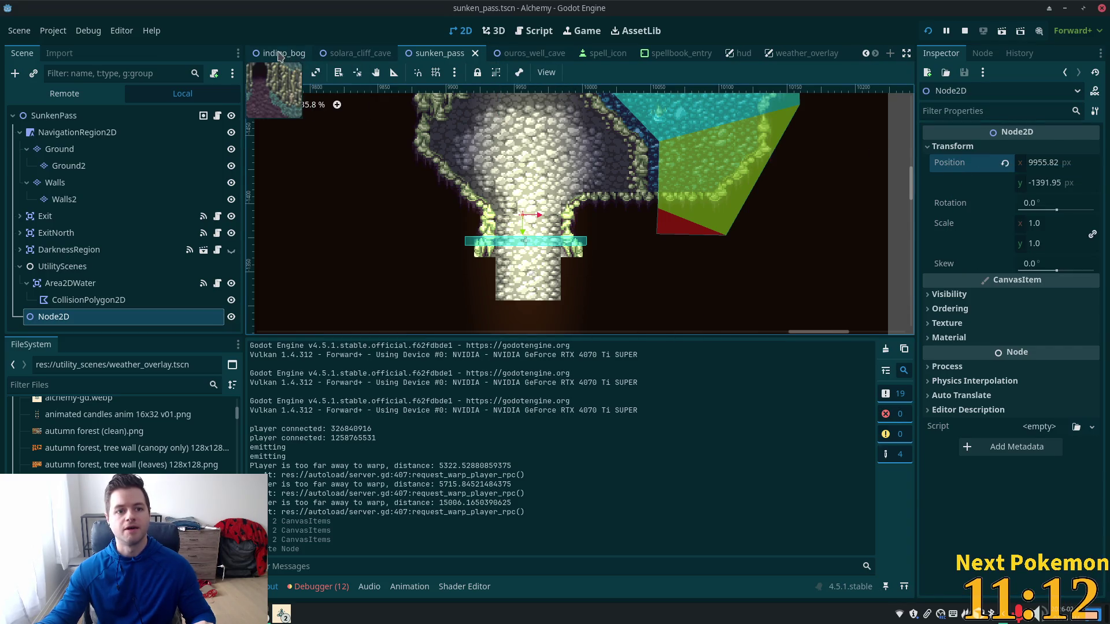
In indigo_bog, paste (9955.82, -1391.95) into SunkenPassExit's Destination and save the scene
click(284, 54)
drag(650, 224, 597, 107)
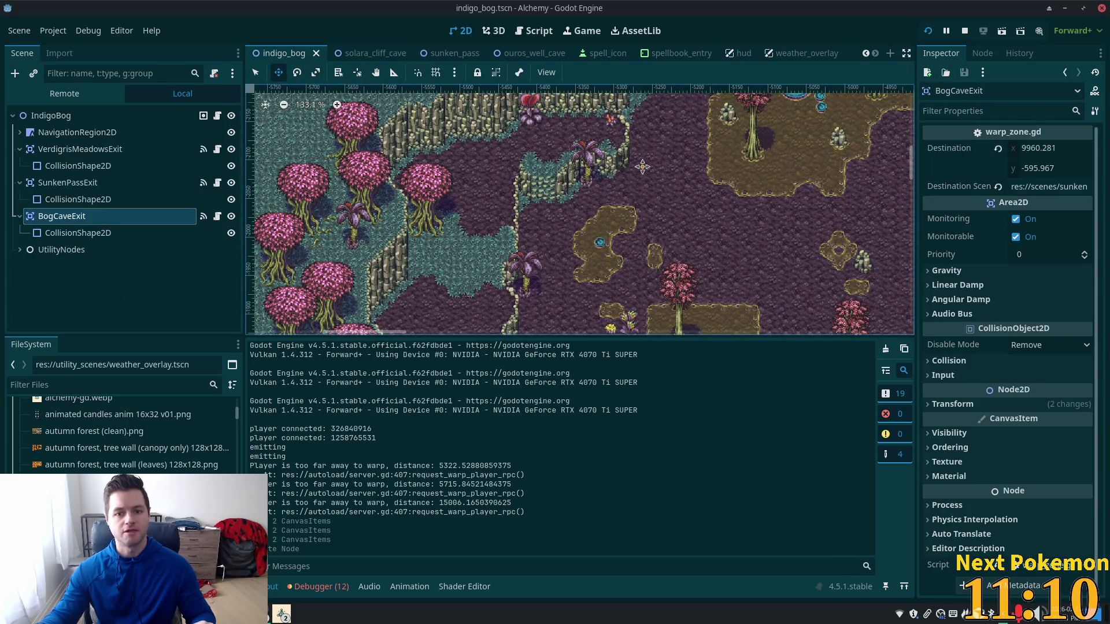
drag(645, 158, 578, 87)
drag(665, 300, 607, 191)
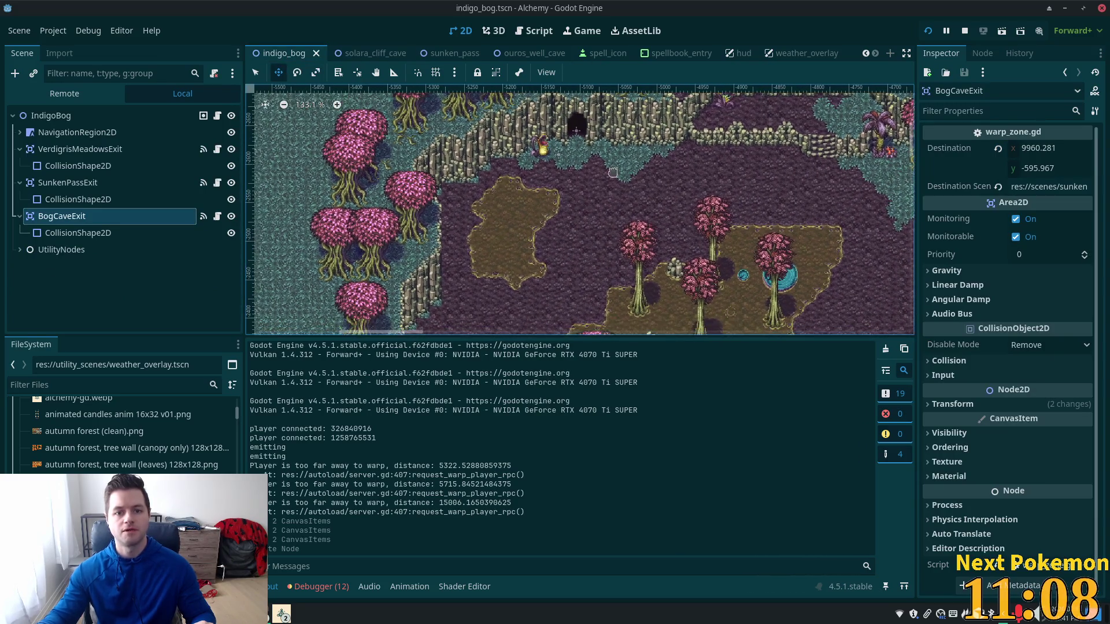
scroll(555, 130, up, 10)
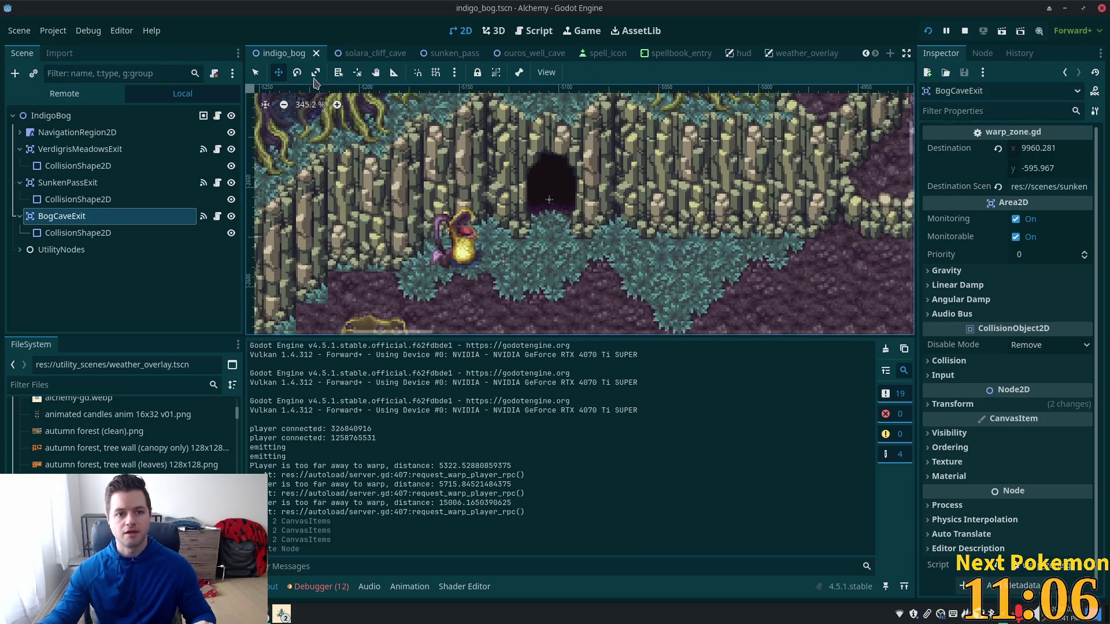
click(552, 200)
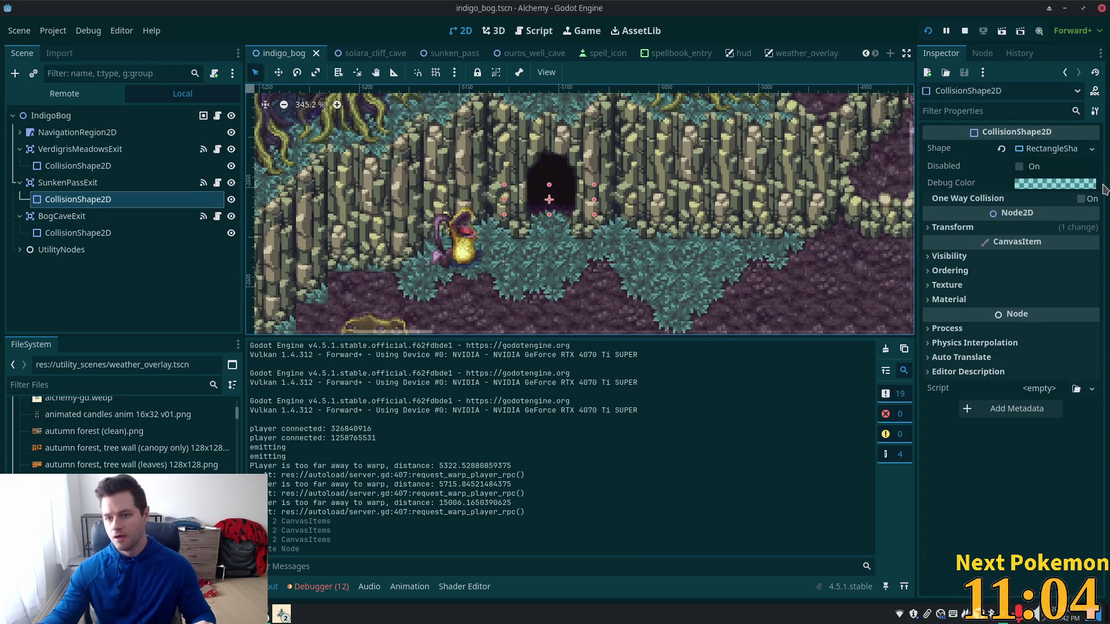
click(81, 183)
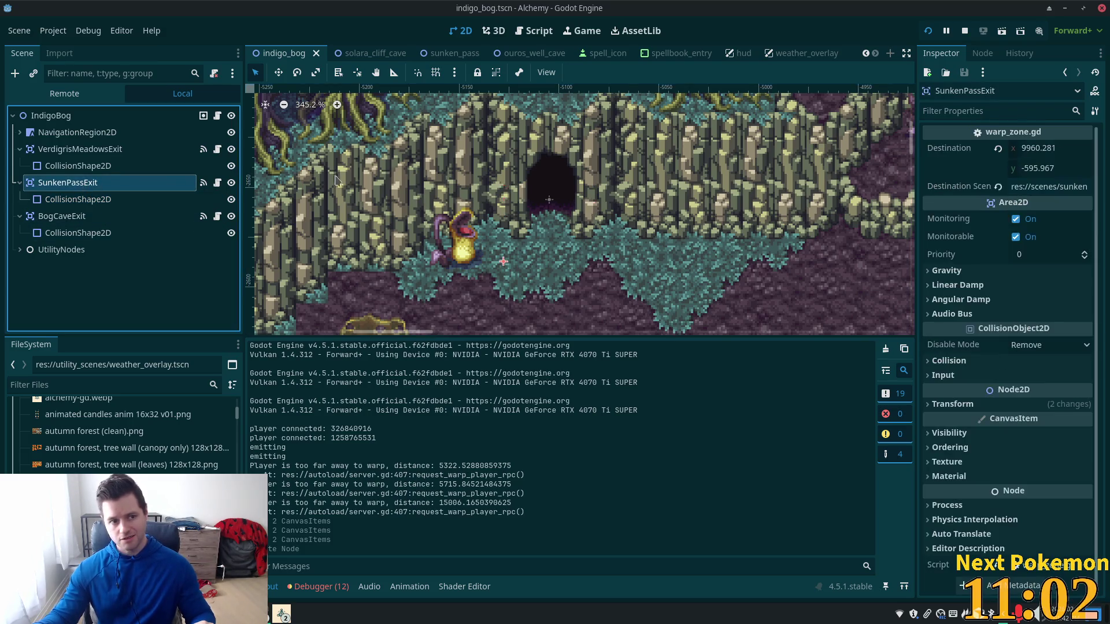
right_click(949, 149)
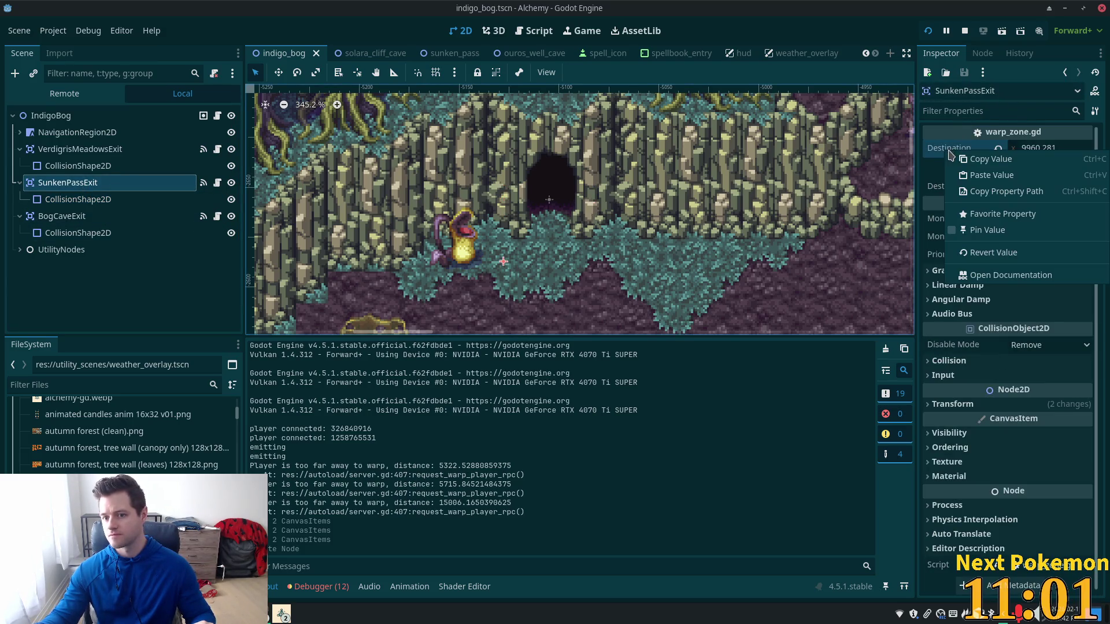
click(1009, 171)
key(ctrl+s)
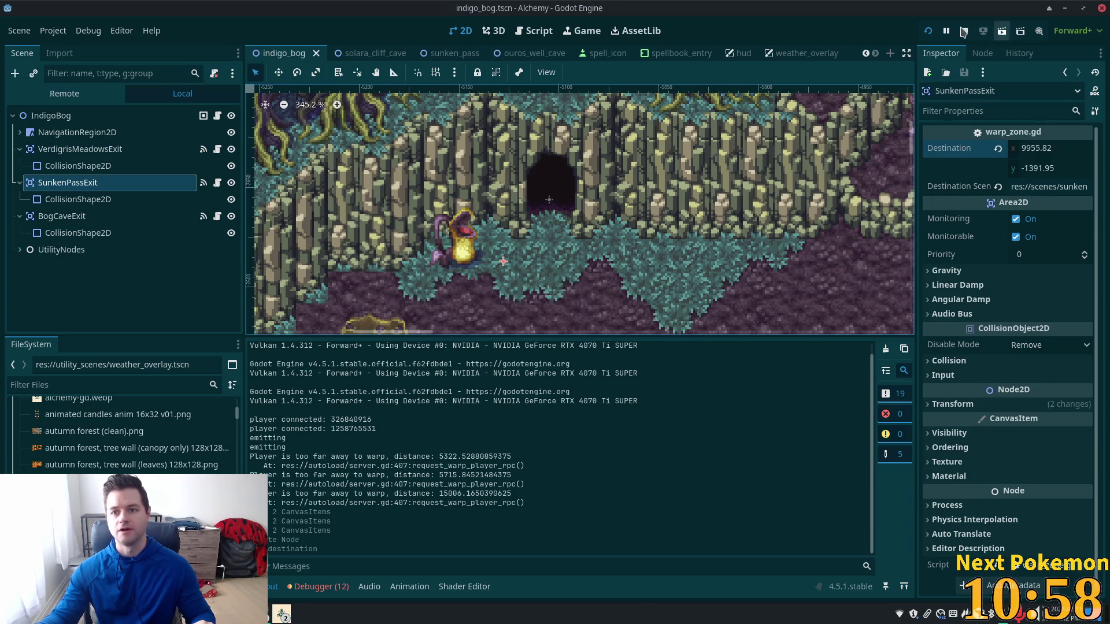
click(926, 32)
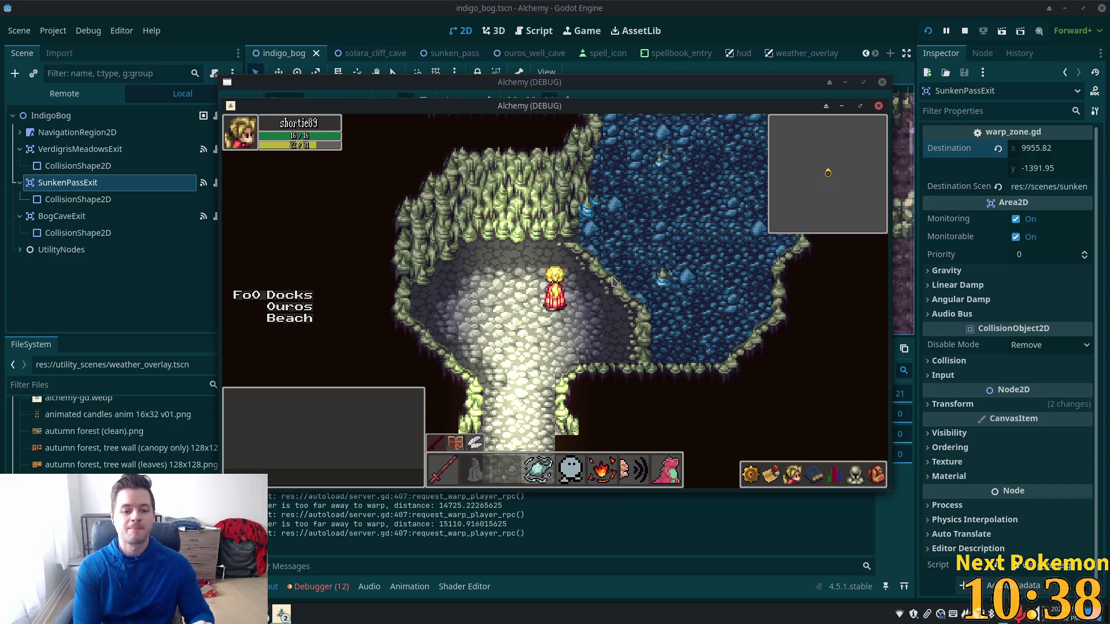
After arriving in the Sunken Pass cave, switch from the game over to Cursor
key(alt+Tab)
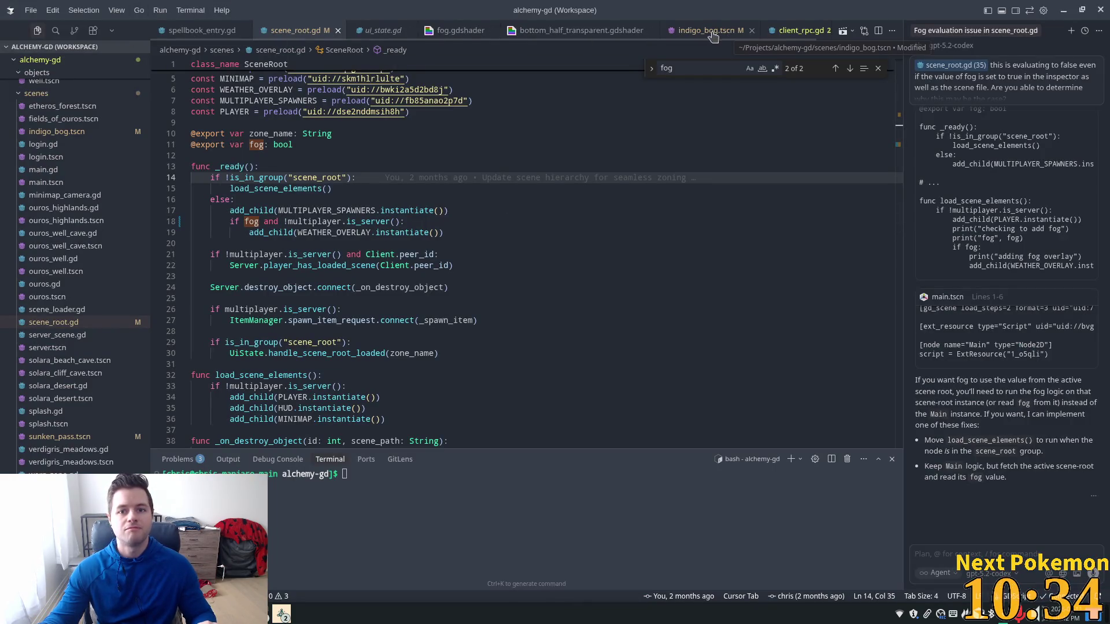
Open fog.gdshader in Cursor, then walk the character up and right through the flooded passage
click(439, 30)
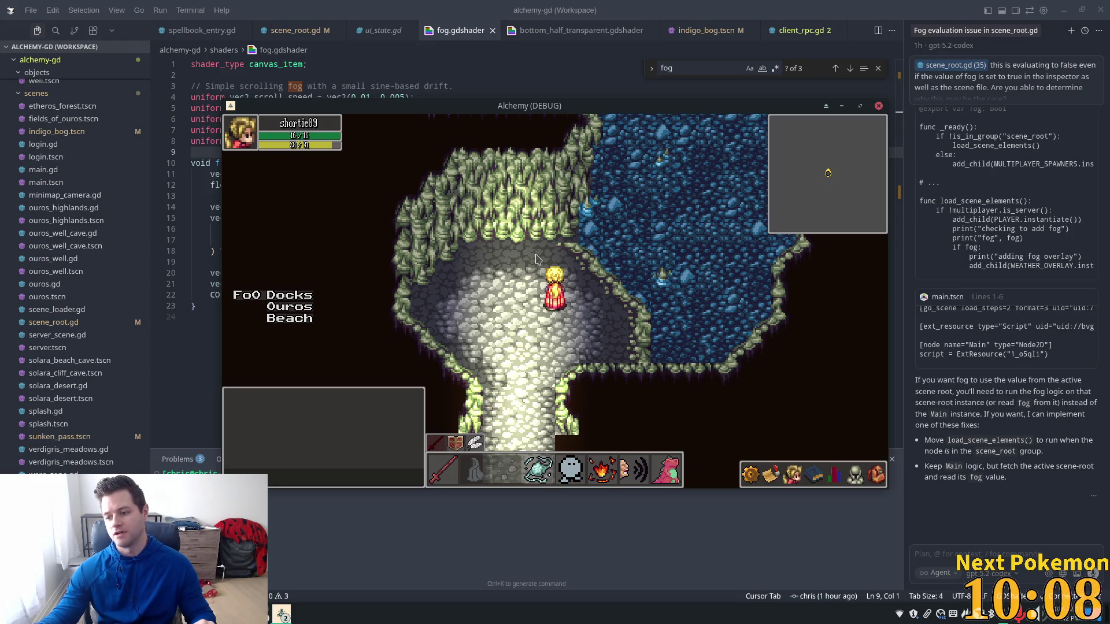
key(Up)
key(Right)
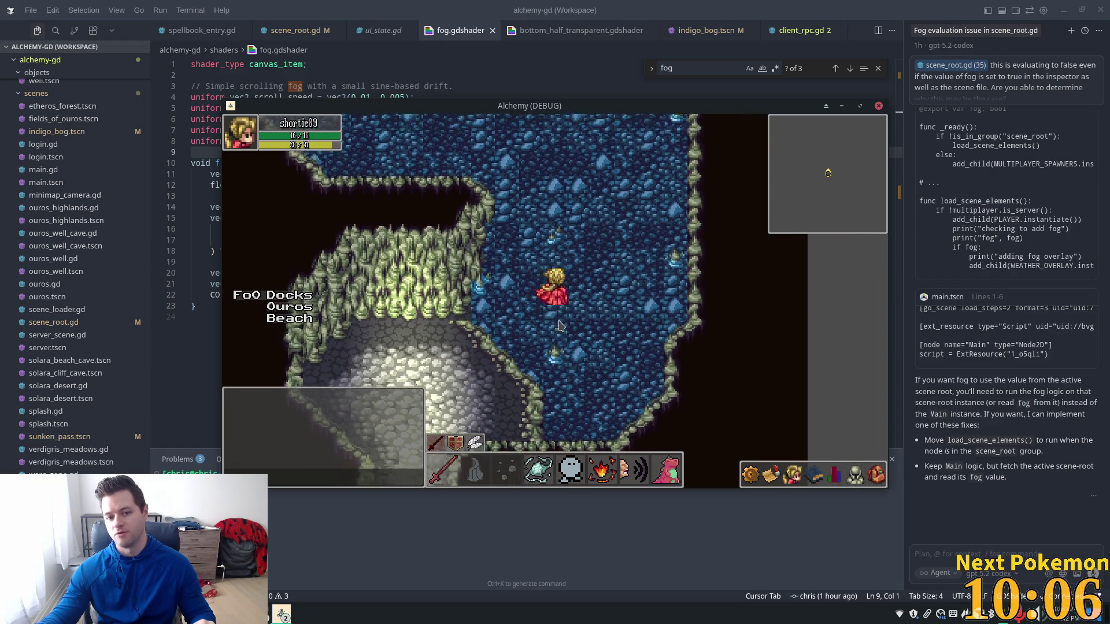
key(Up)
key(Right)
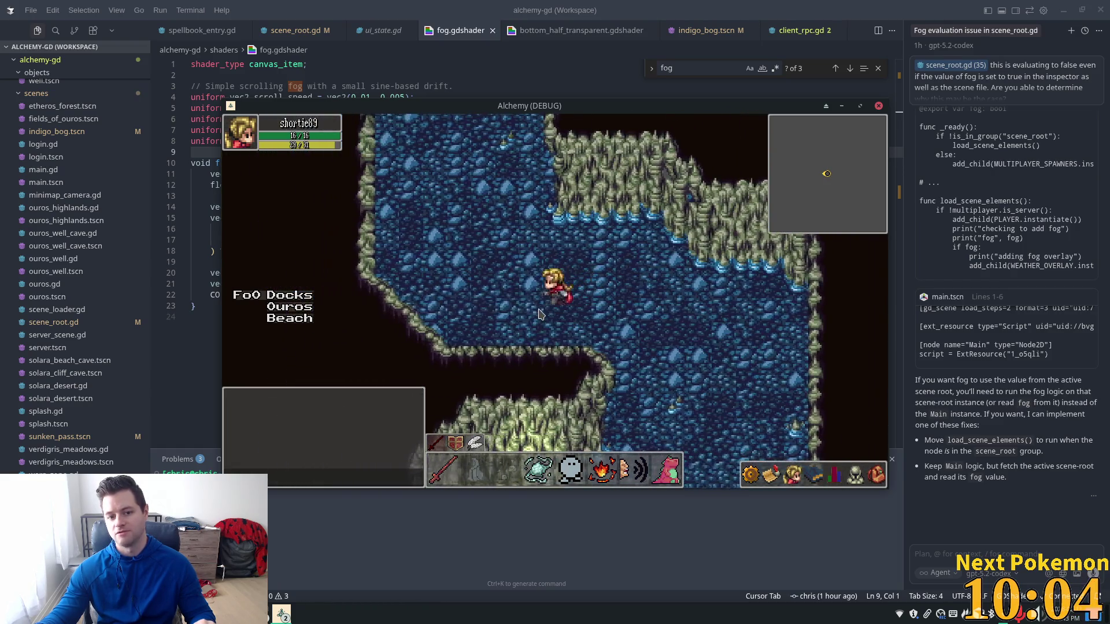